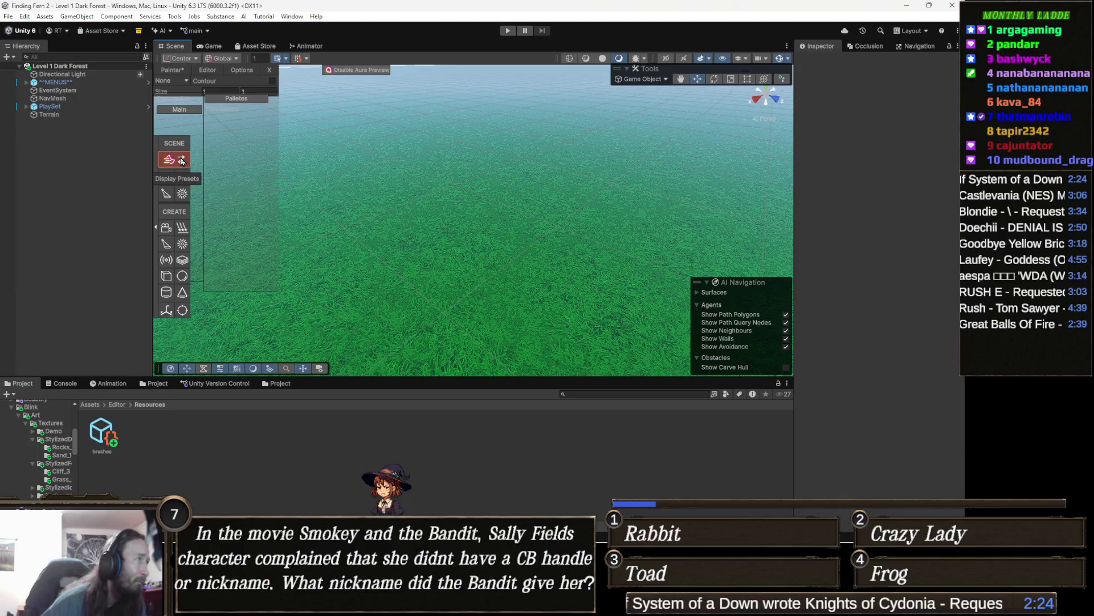
- Briefly toggle the Aura presets, narrow the Hierarchy panel, and disable the Aura Preview
left_click(181, 160)
left_click(181, 160)
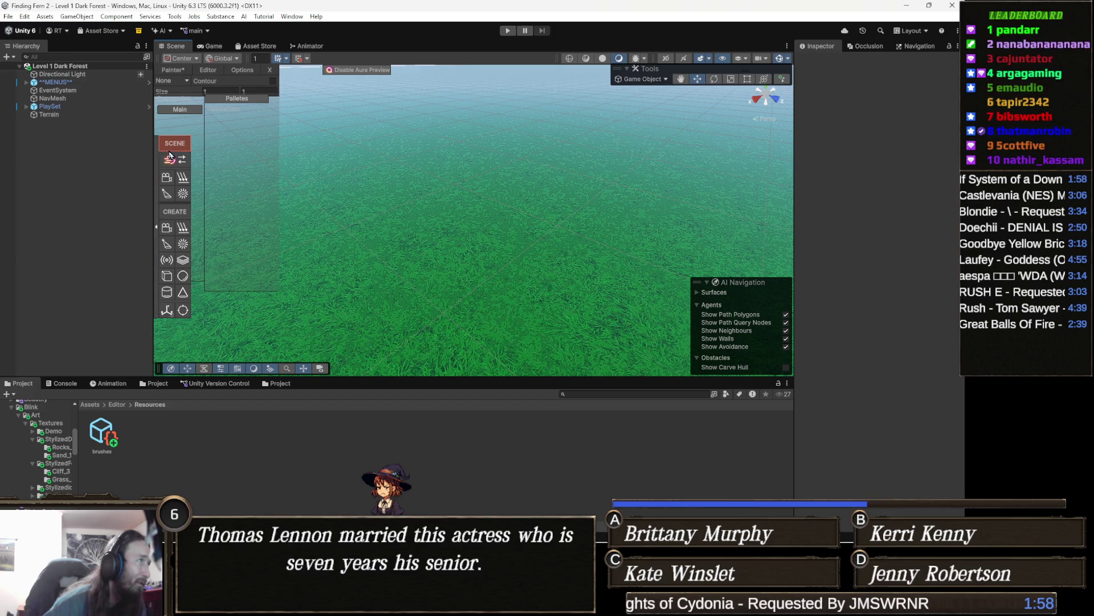
mouse_move(153, 155)
left_mouse_down()
mouse_move(142, 155)
mouse_move(164, 158)
left_mouse_up()
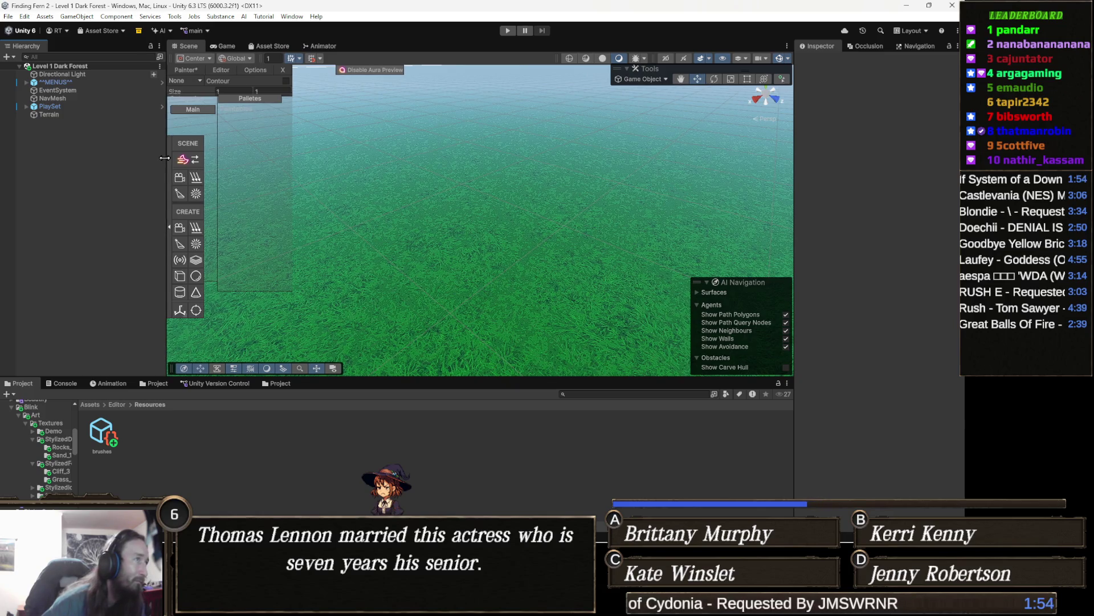
left_click(392, 75)
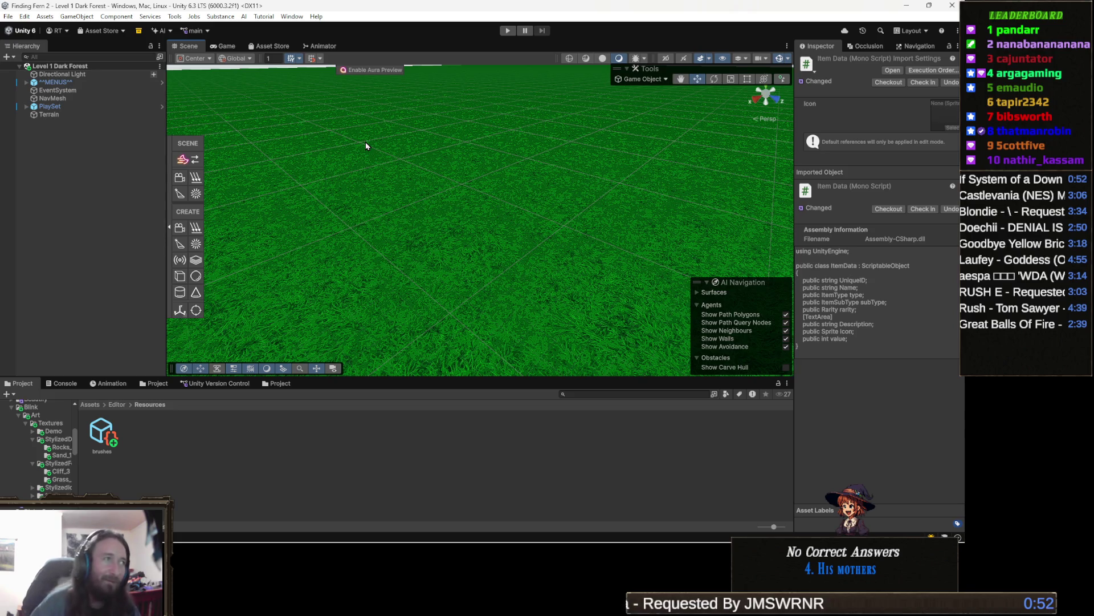
- Orbit around the grass terrain, clear the selection, and collapse the scene creation toolbox
mouse_move(436, 229)
left_mouse_down()
mouse_move(442, 203)
mouse_move(464, 268)
mouse_move(431, 250)
mouse_move(439, 251)
mouse_move(371, 259)
mouse_move(450, 254)
left_mouse_up()
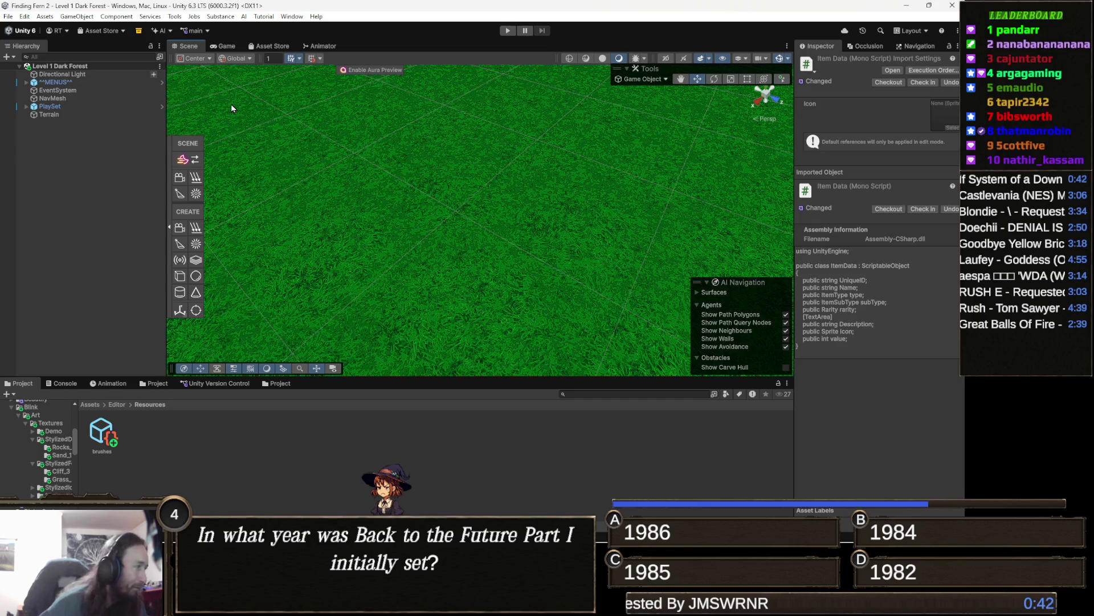
left_click(185, 146)
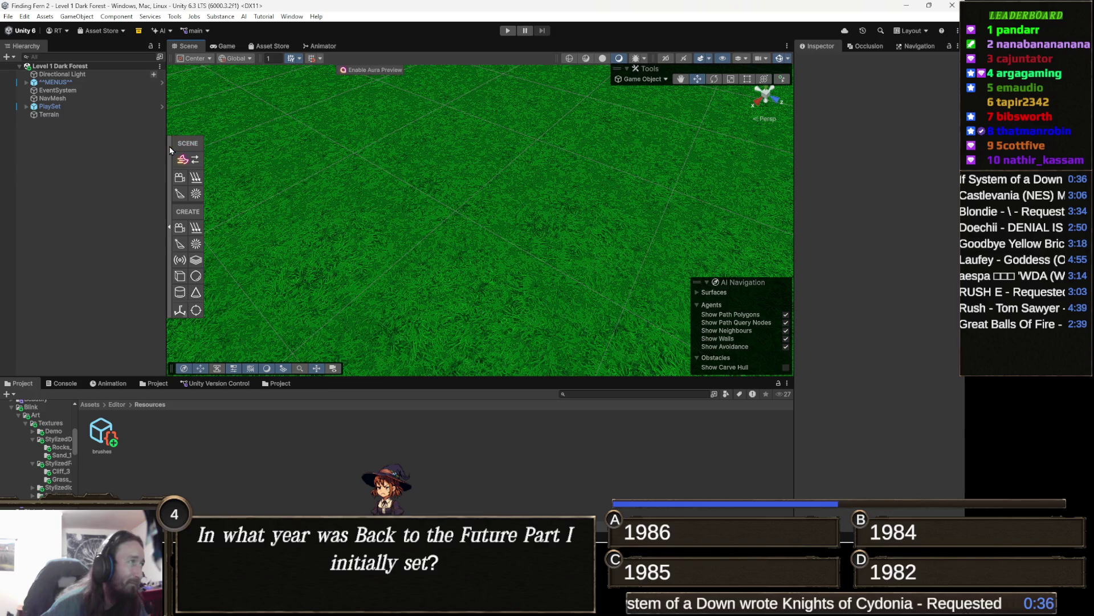
left_click(169, 318)
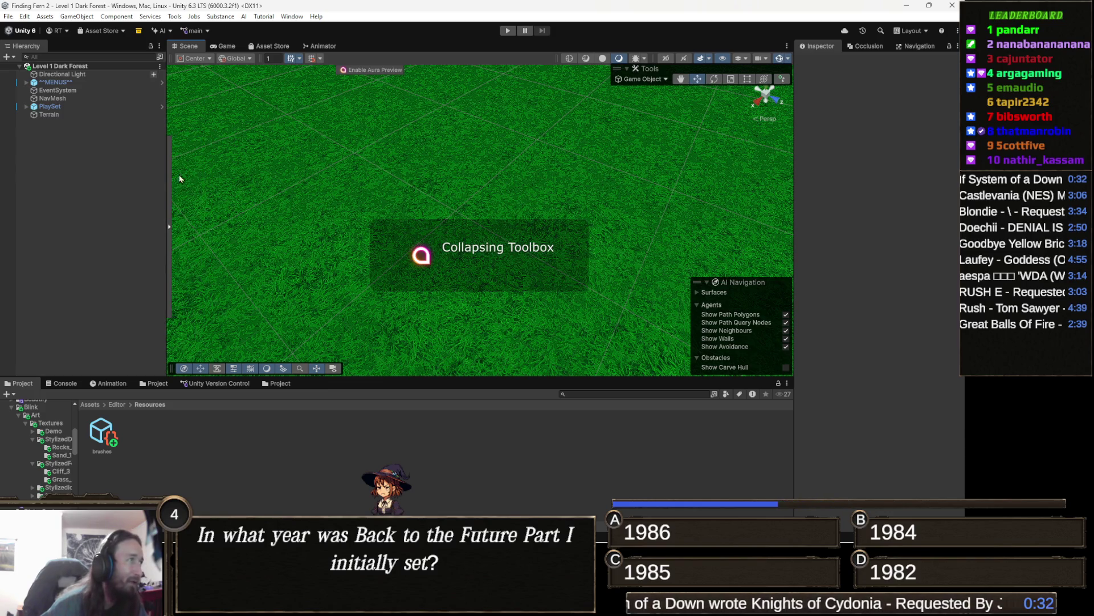
left_click(170, 229)
left_click(170, 227)
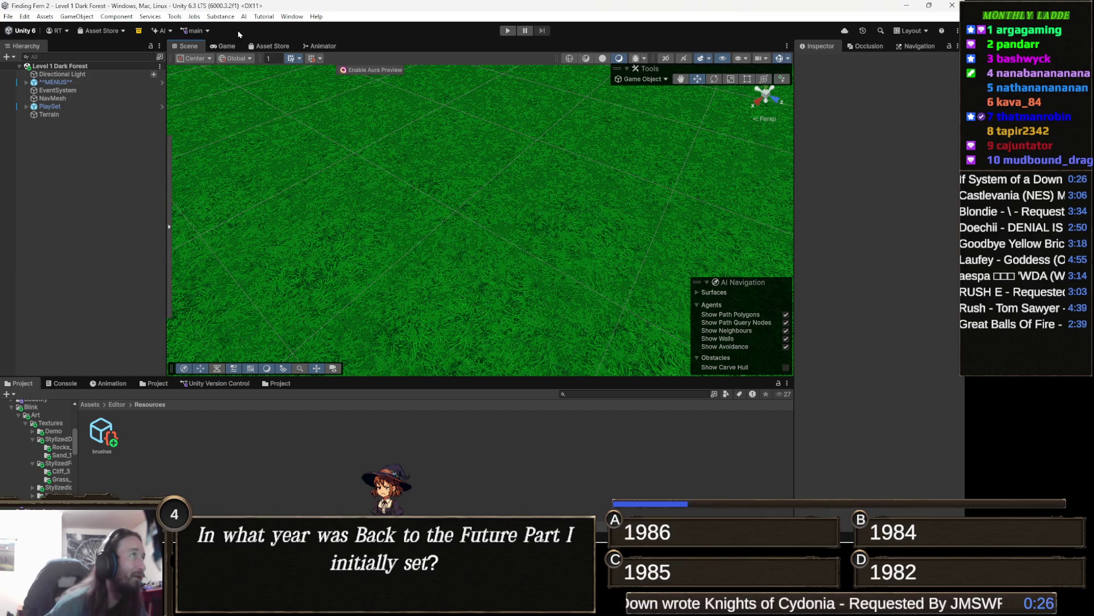
left_click(221, 16)
- Launch Tools > Painting > Object Painter and switch it to its Editor tab
mouse_move(172, 23)
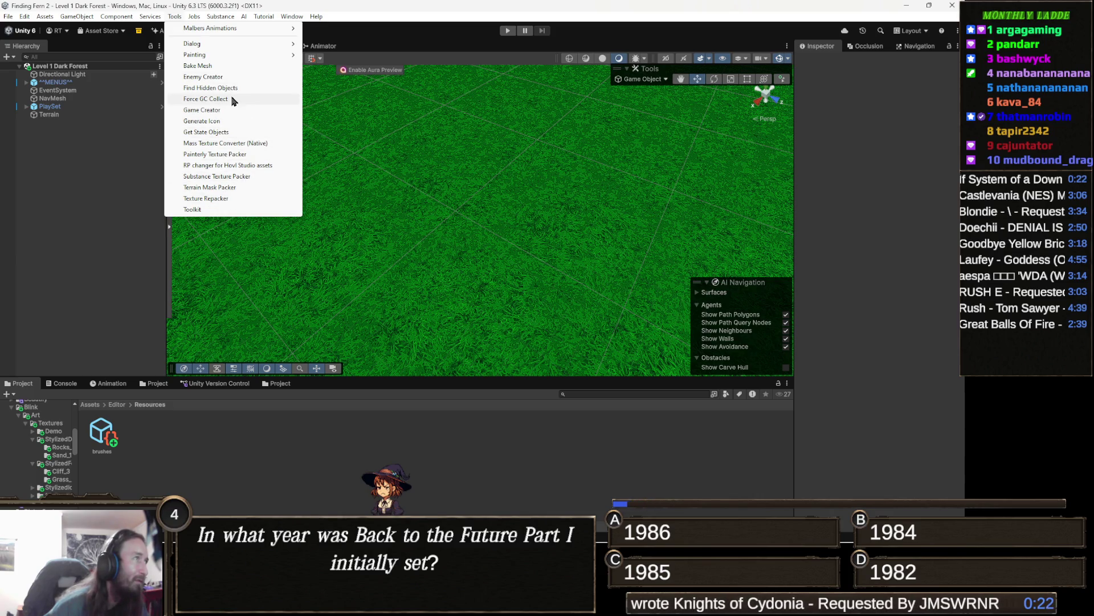
mouse_move(245, 55)
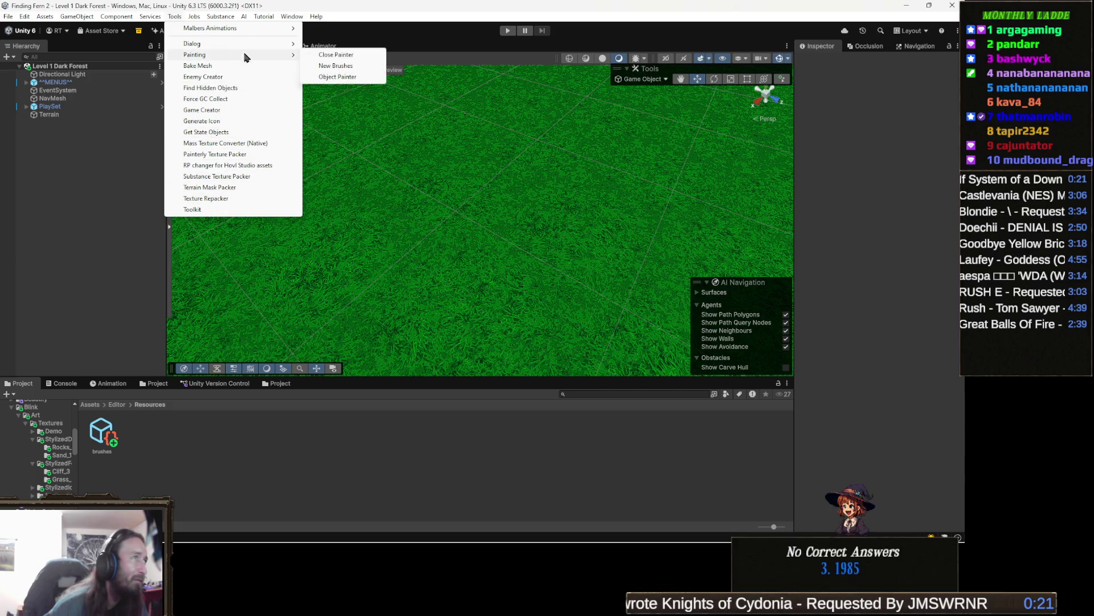
left_click(351, 77)
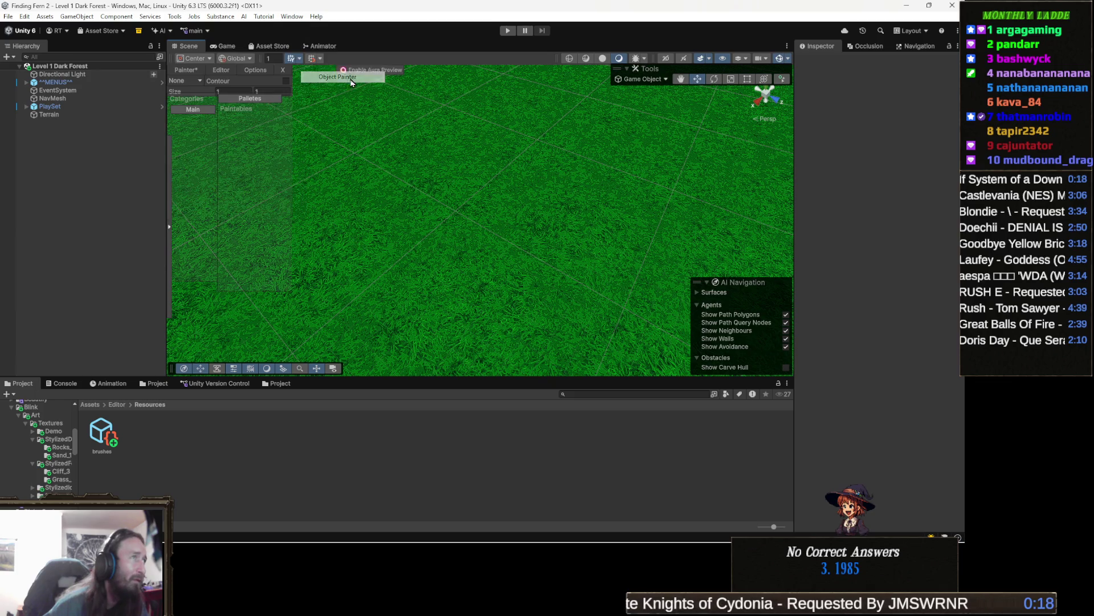
left_click(222, 70)
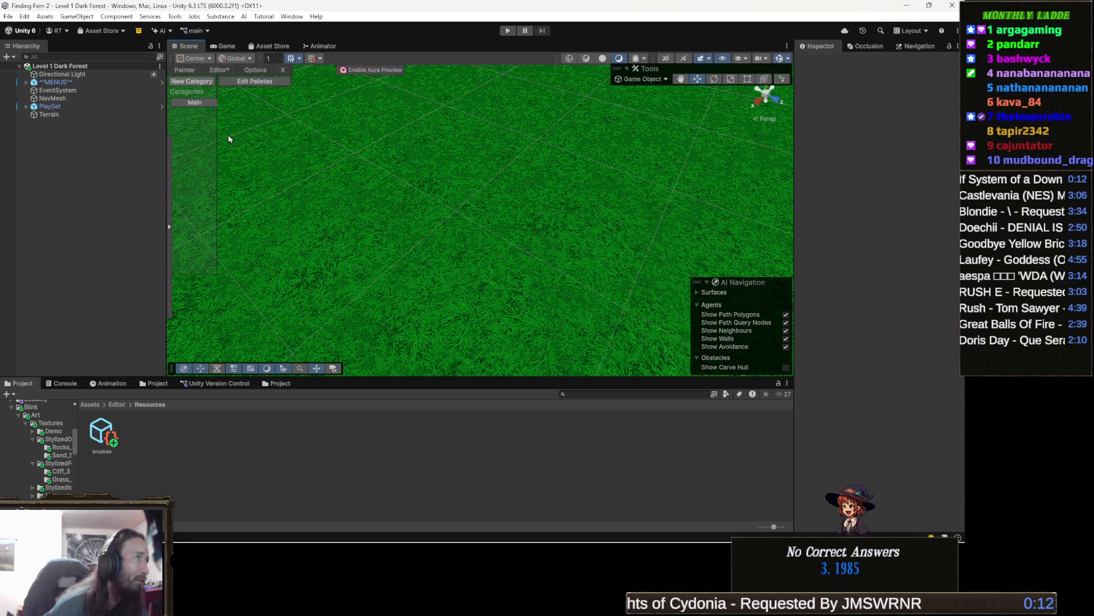
- Open the Main category, then browse from Assets through Resources to the TEMP folder
left_click(205, 103)
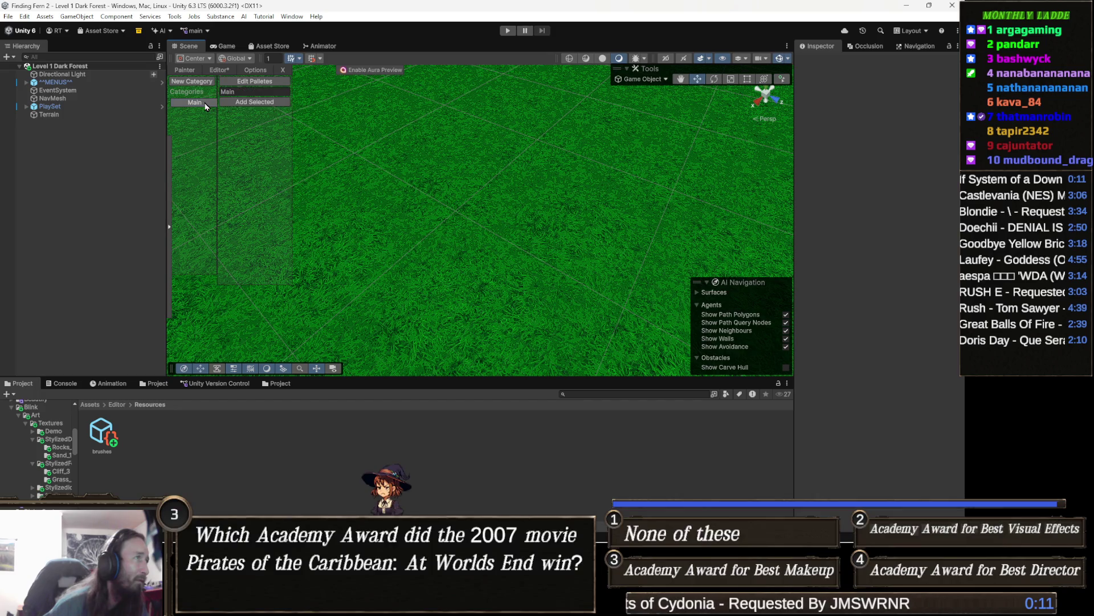
left_click(271, 105)
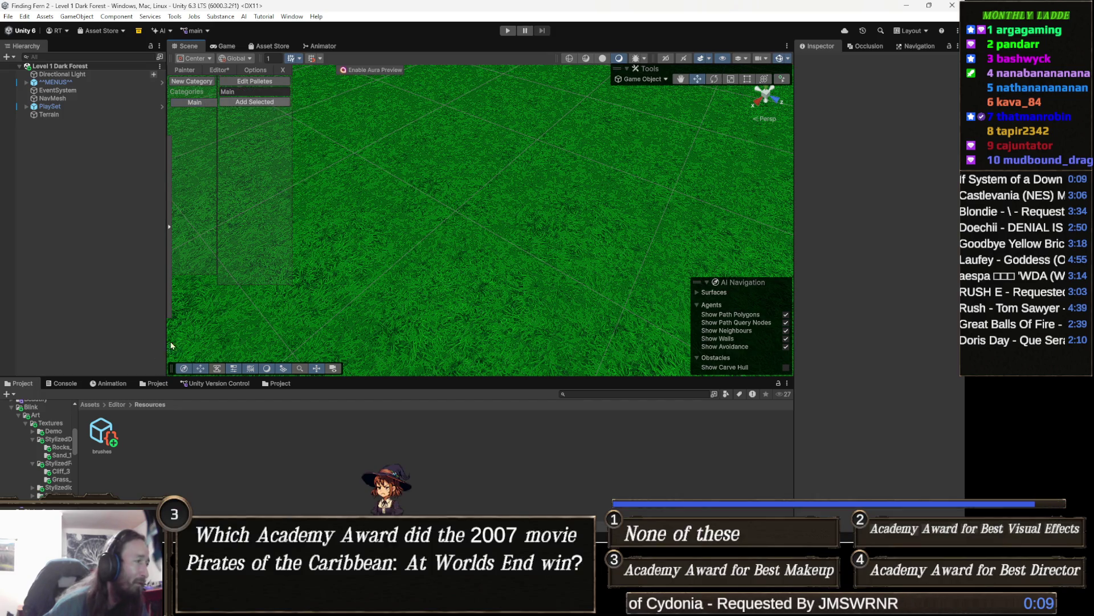
left_click(96, 406)
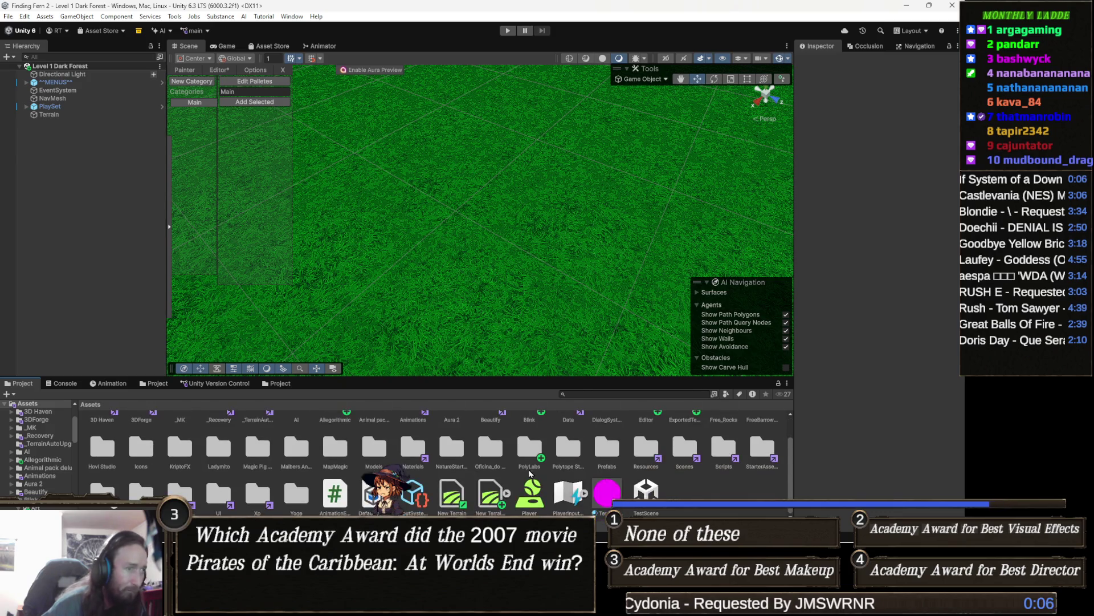
double_click(646, 452)
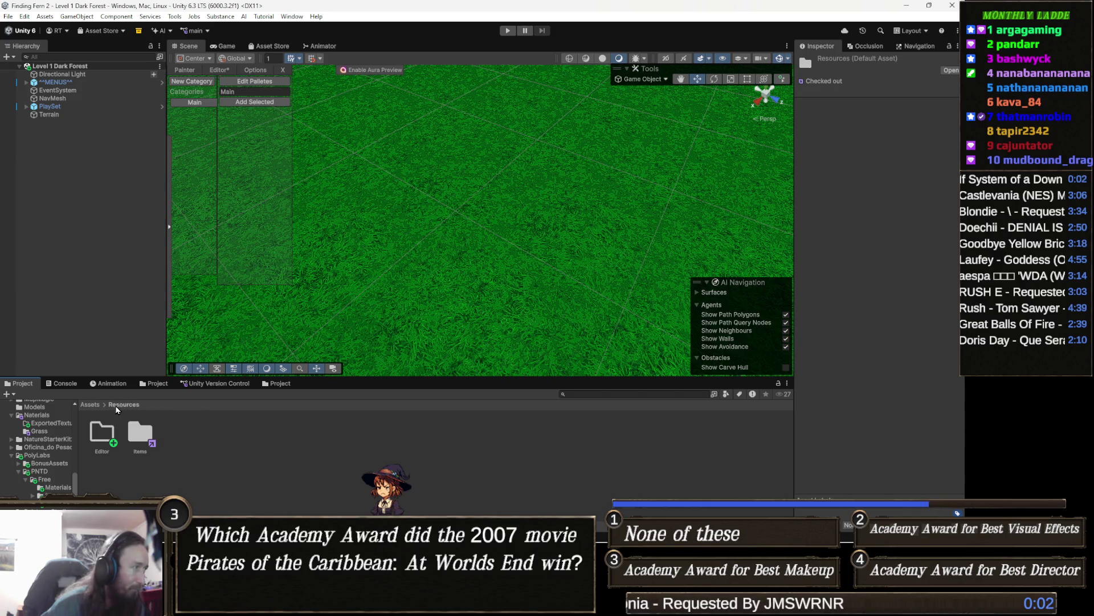
left_click(91, 404)
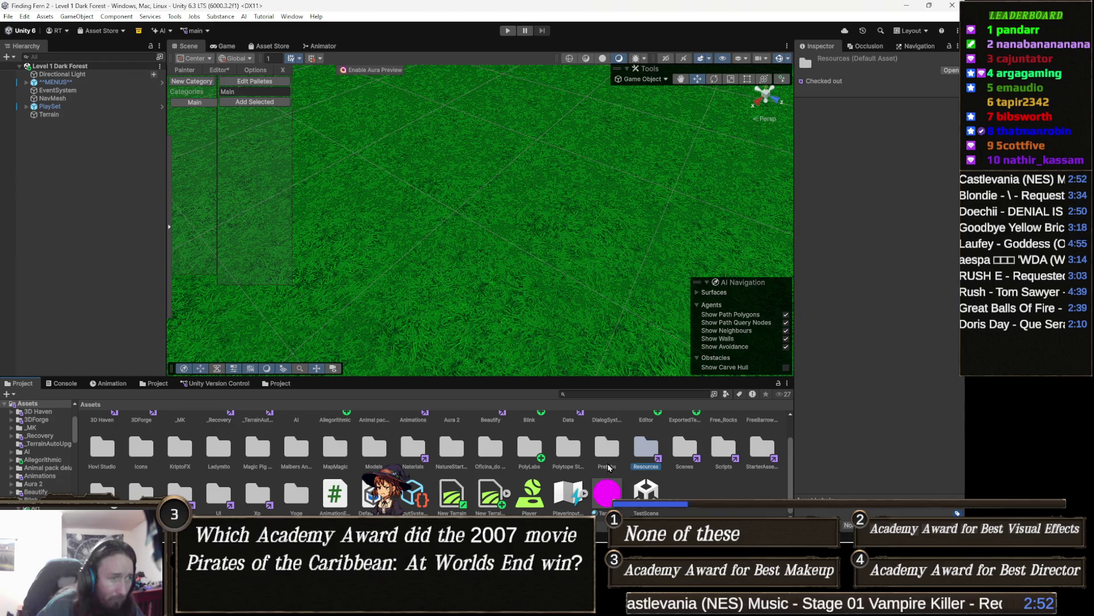
double_click(147, 491)
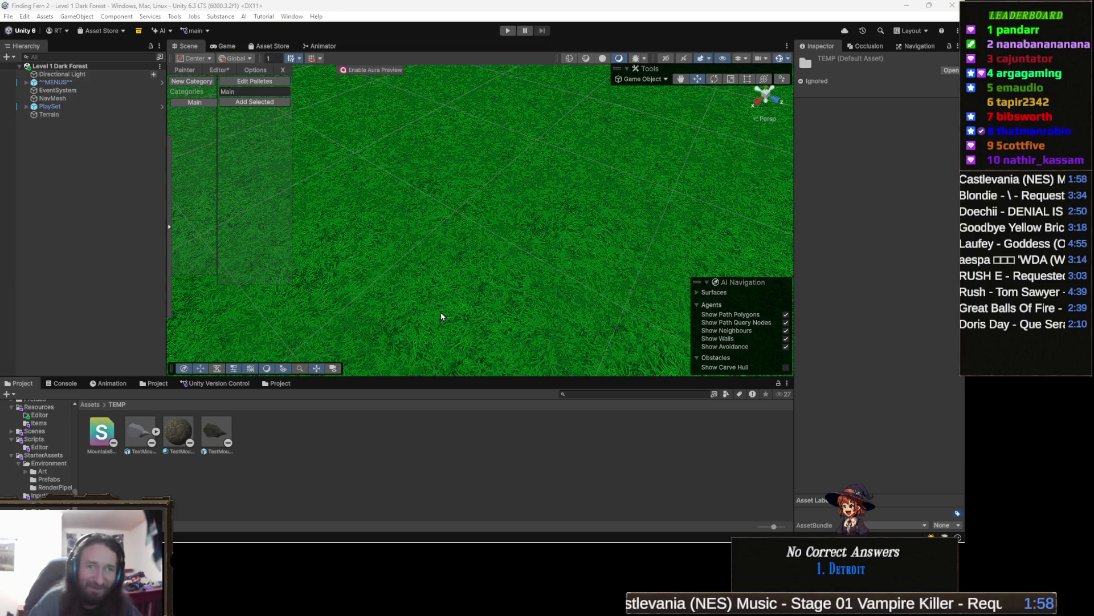
- Add the TestMountain prefab from TEMP to the Main palette, then view the Painter and Options pages
left_click(220, 438)
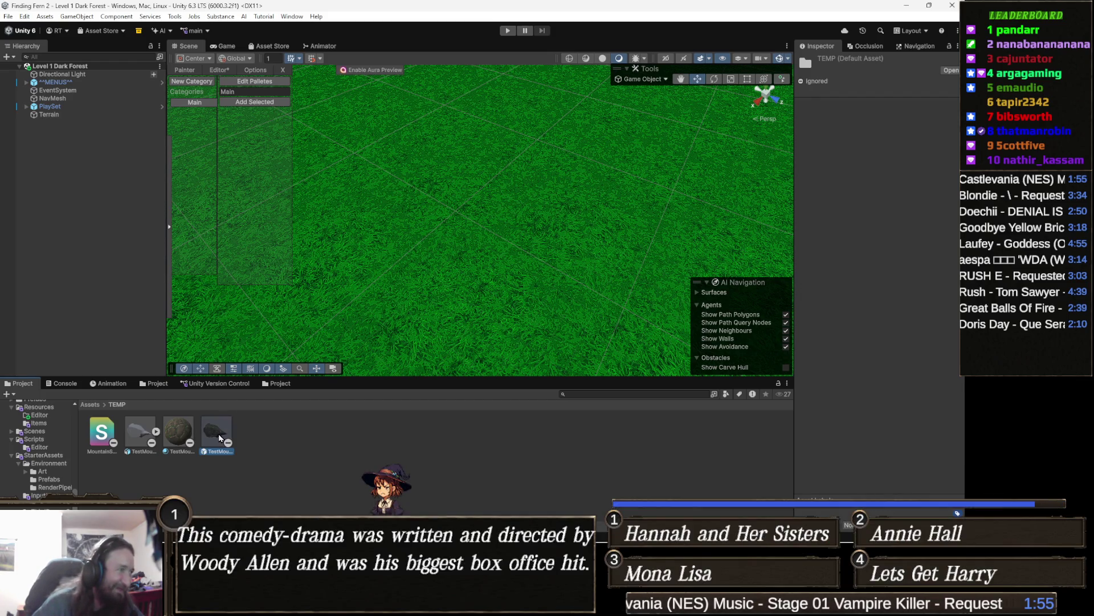
left_click(256, 104)
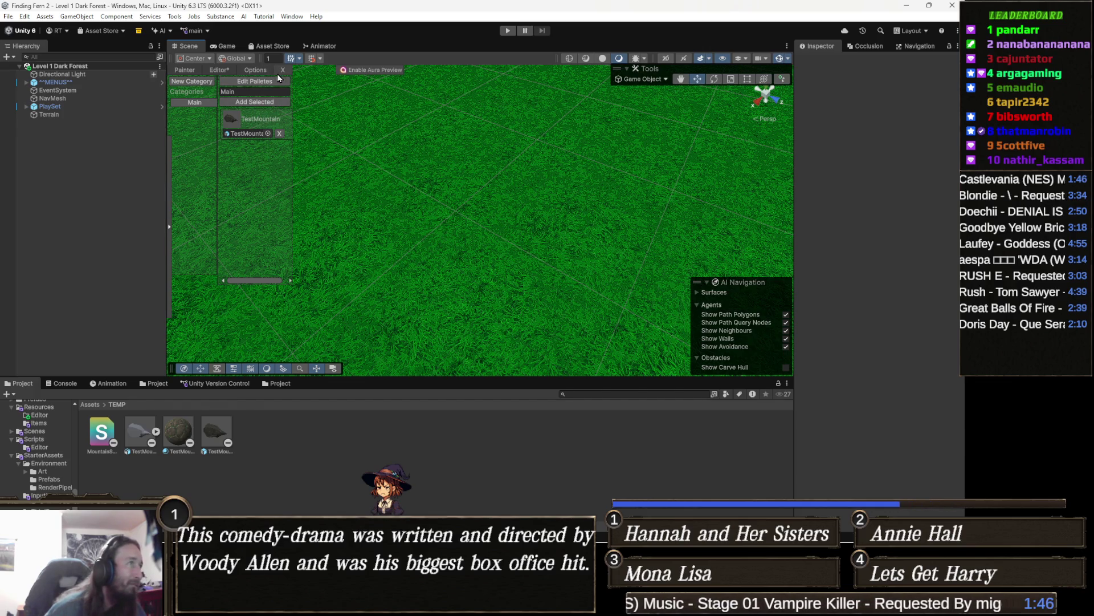
left_click(186, 71)
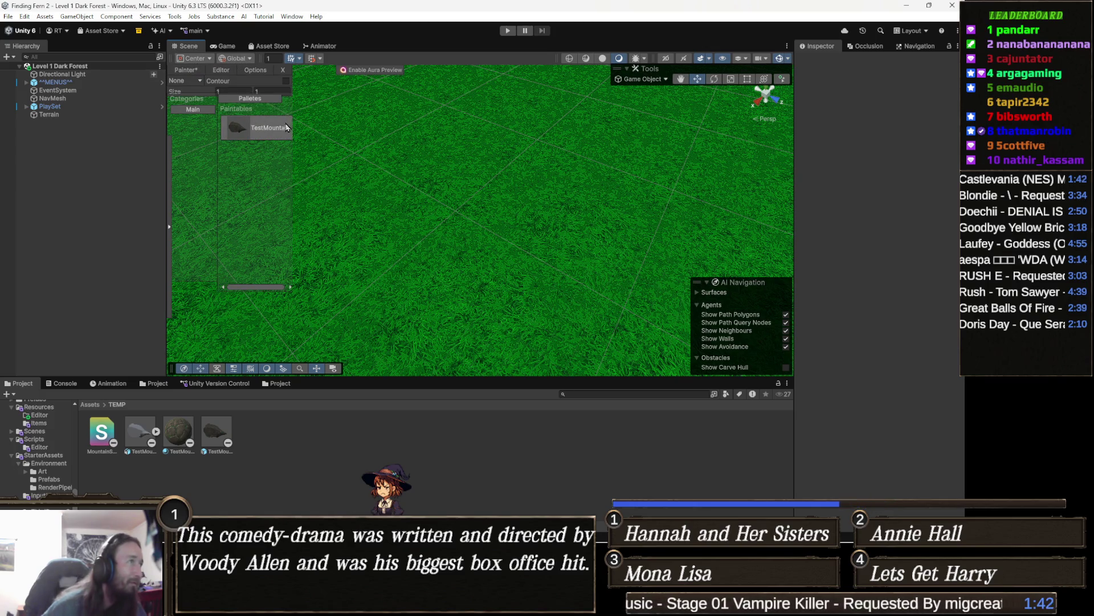
left_click(259, 71)
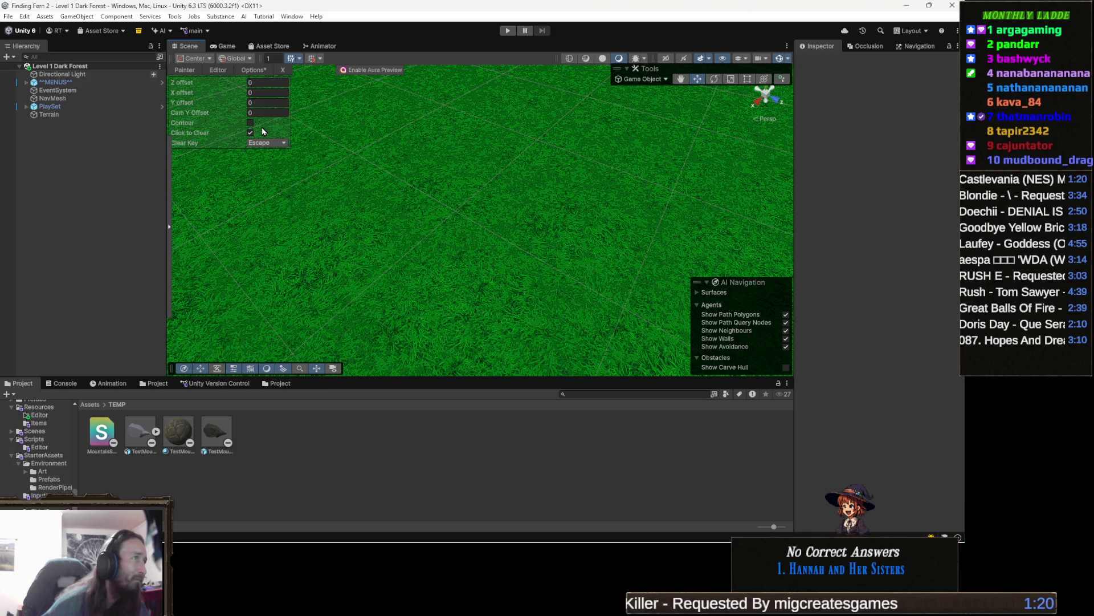
- Orbit the scene and return the Object Painter to its Editor page
mouse_move(352, 167)
left_mouse_down()
mouse_move(399, 203)
mouse_move(359, 174)
left_mouse_up()
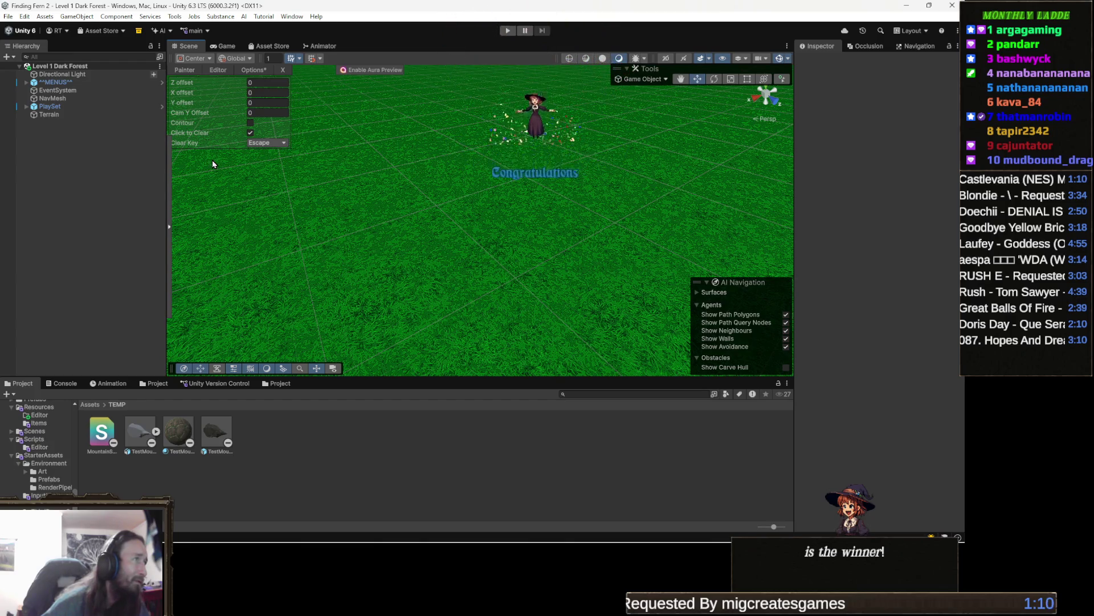
left_click(219, 71)
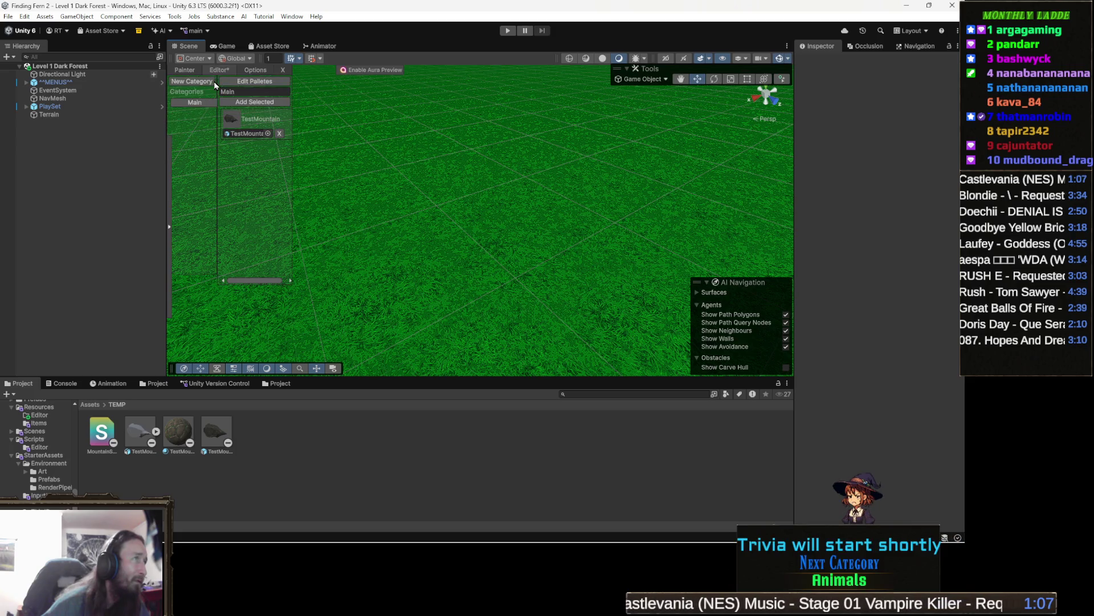
- Set the painter's placement mode to Random and enable the Contour option
left_click(186, 73)
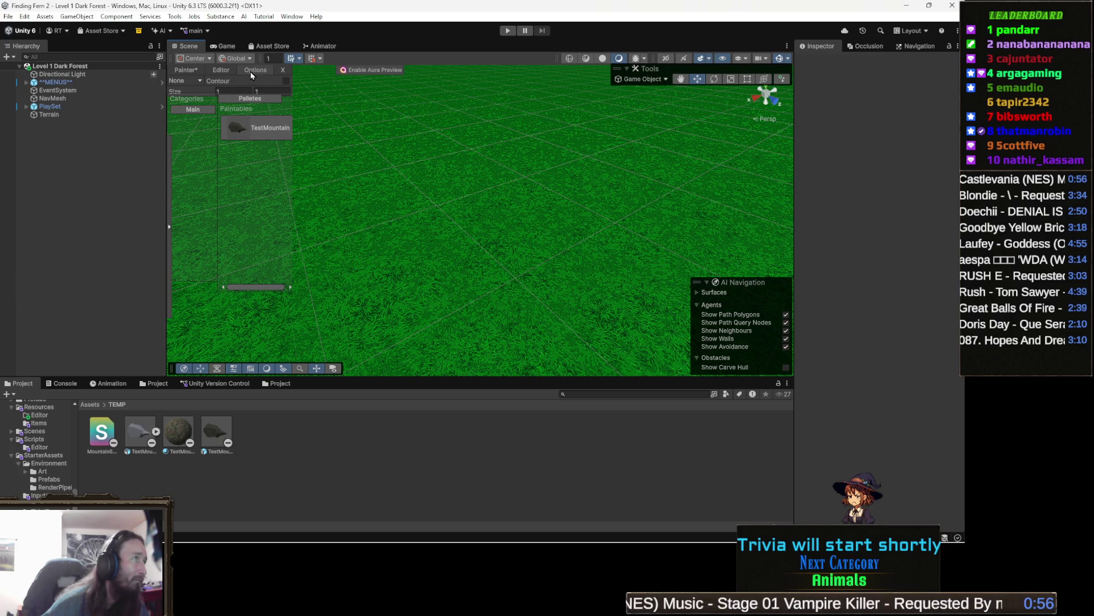
left_click(250, 71)
left_click(183, 70)
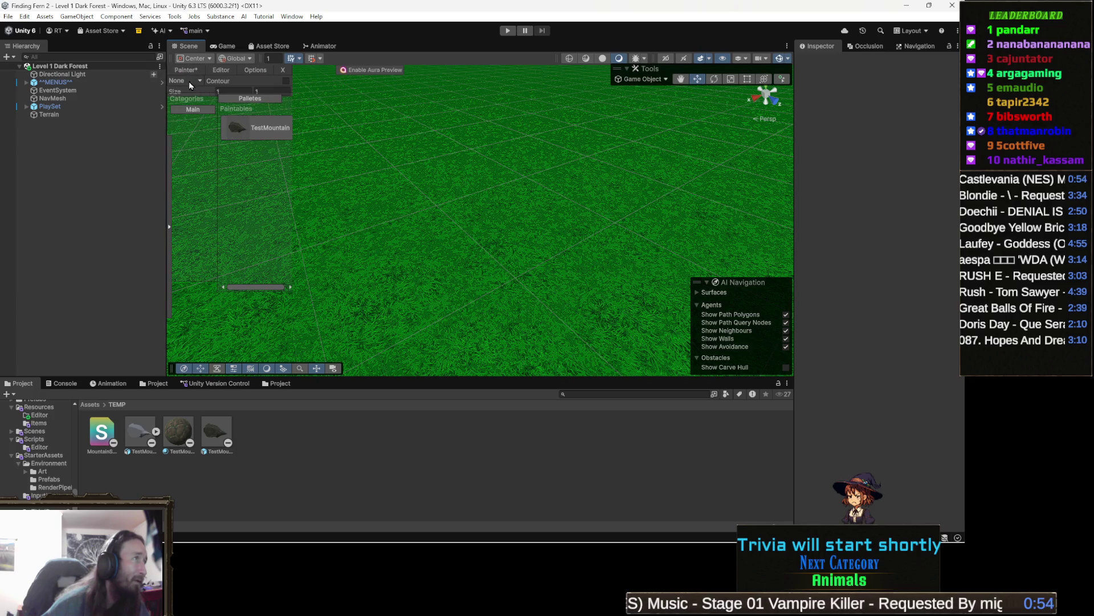
left_click(191, 81)
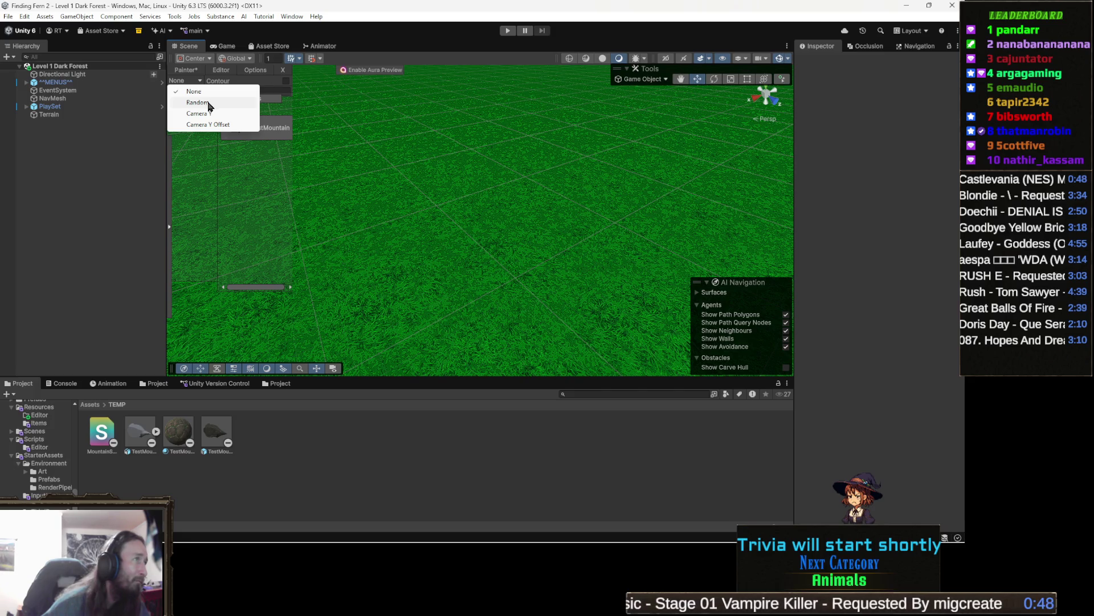
left_click(208, 103)
left_click(237, 83)
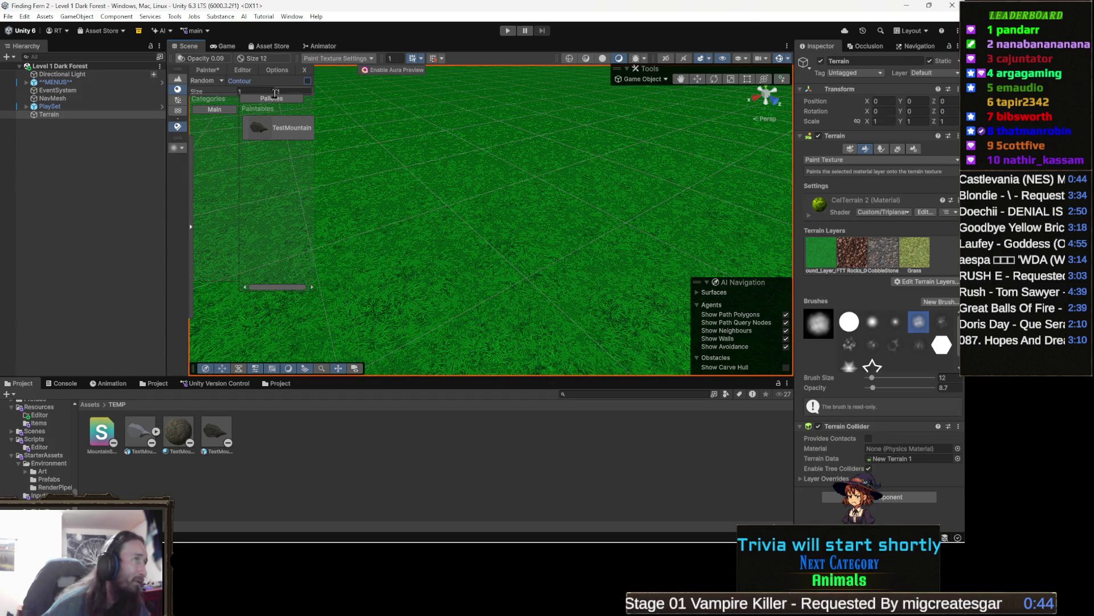
- Set the minimum random size to 0.8 and move to the maximum field
left_click(249, 92)
key("BackSpace")
type("0.8")
key("Tab")
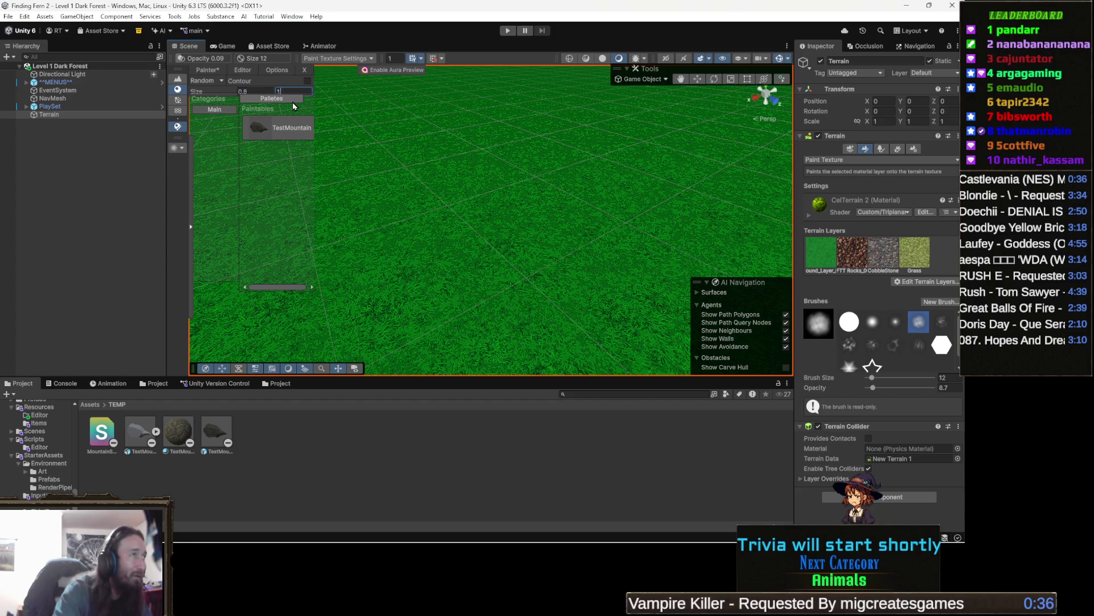
- Set the maximum size to 1.3 and dock the Terrain Tools overlay in the top toolbar
type(".3")
mouse_move(376, 171)
left_mouse_down()
mouse_move(513, 214)
mouse_move(439, 208)
left_mouse_up()
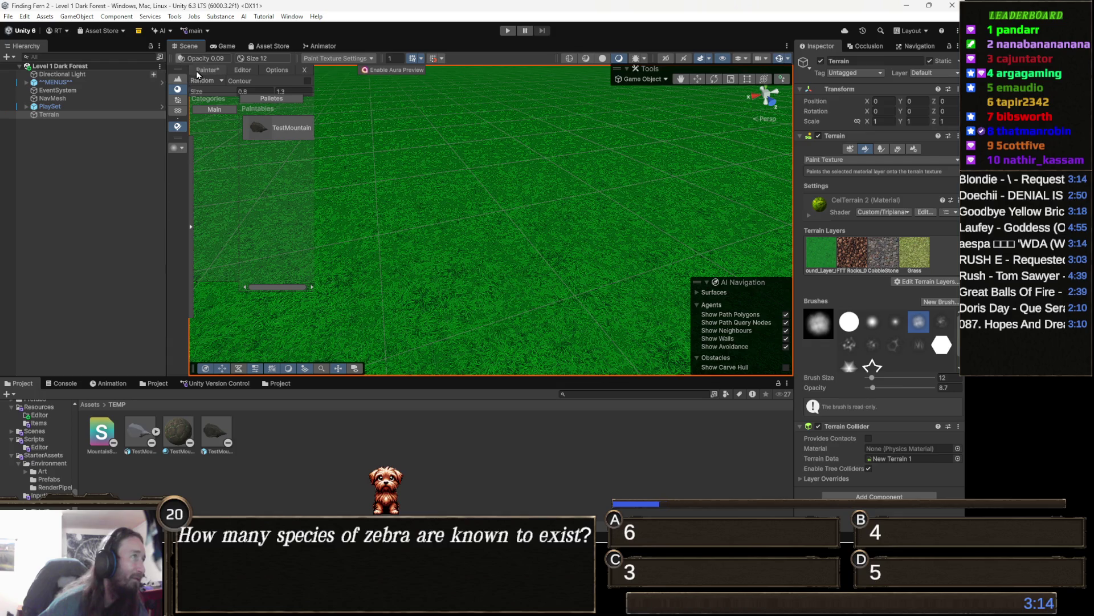
mouse_move(179, 75)
left_mouse_down()
mouse_move(579, 91)
mouse_move(564, 73)
mouse_move(504, 65)
left_mouse_up()
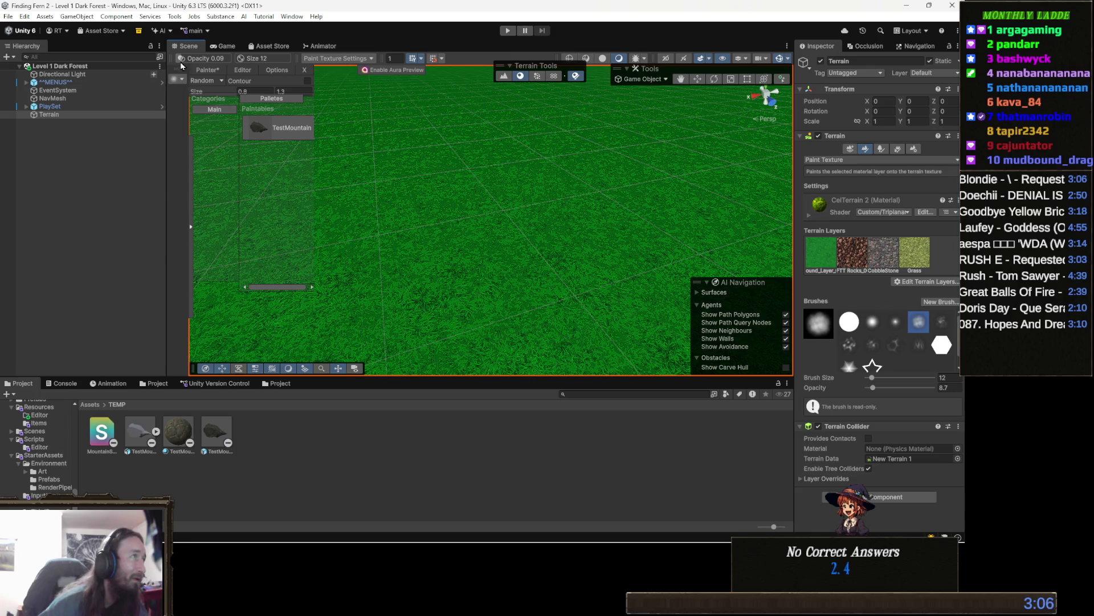
mouse_move(174, 80)
left_mouse_down()
mouse_move(374, 90)
mouse_move(466, 64)
mouse_move(434, 86)
mouse_move(459, 111)
left_mouse_up()
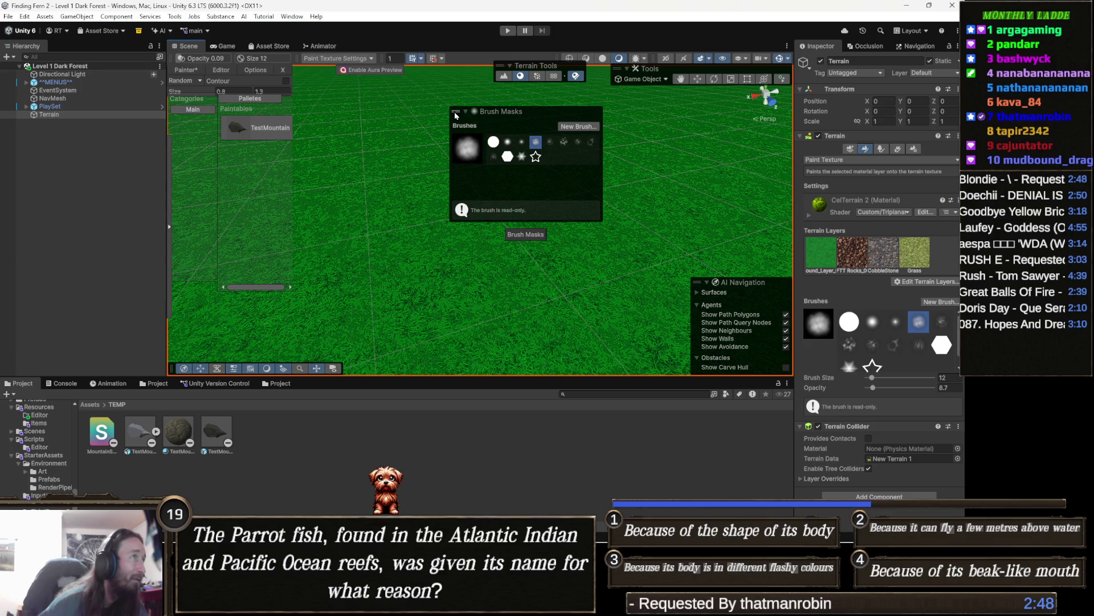
- Collapse the Brush Masks panel and dock it in the bottom toolbar, then drag TestMountain onto the grass
mouse_move(456, 115)
left_mouse_down()
mouse_move(190, 315)
mouse_move(173, 378)
mouse_move(179, 365)
mouse_move(372, 363)
mouse_move(359, 373)
left_mouse_up()
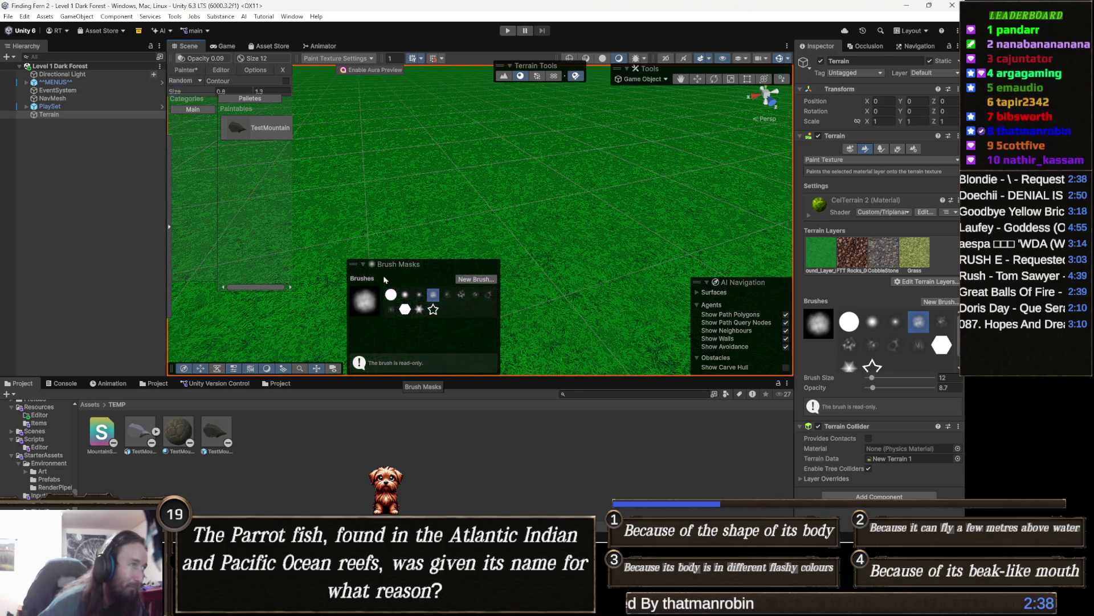
mouse_move(399, 269)
left_mouse_down()
mouse_move(297, 269)
mouse_move(183, 166)
mouse_move(171, 170)
left_mouse_up()
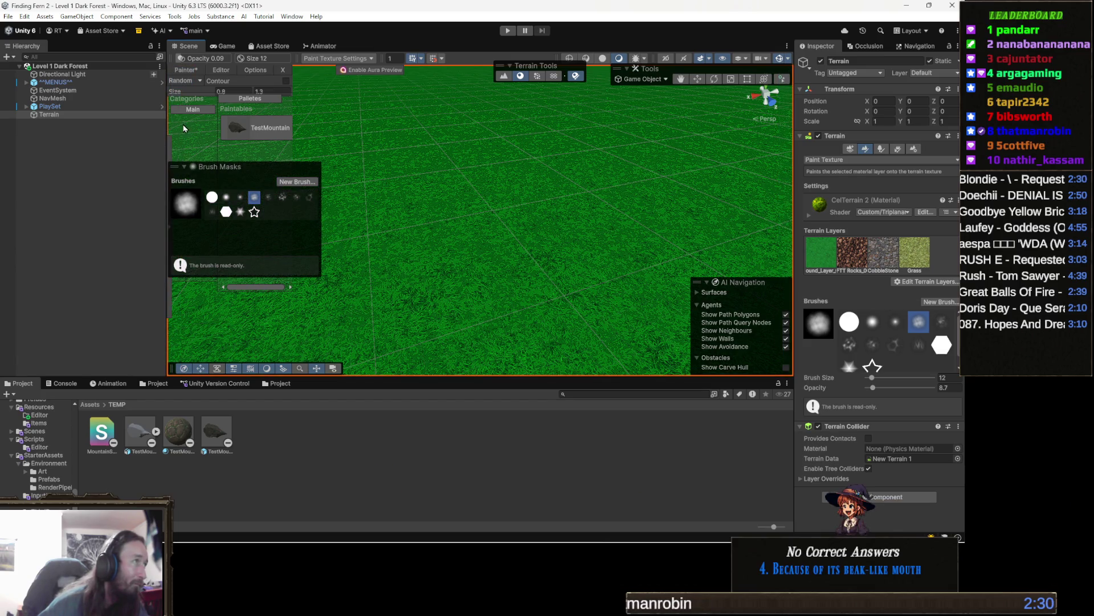
mouse_move(185, 164)
left_mouse_down()
mouse_move(177, 143)
mouse_move(398, 202)
mouse_move(383, 312)
left_mouse_up()
left_click(407, 199)
left_click_drag(377, 351, 350, 371)
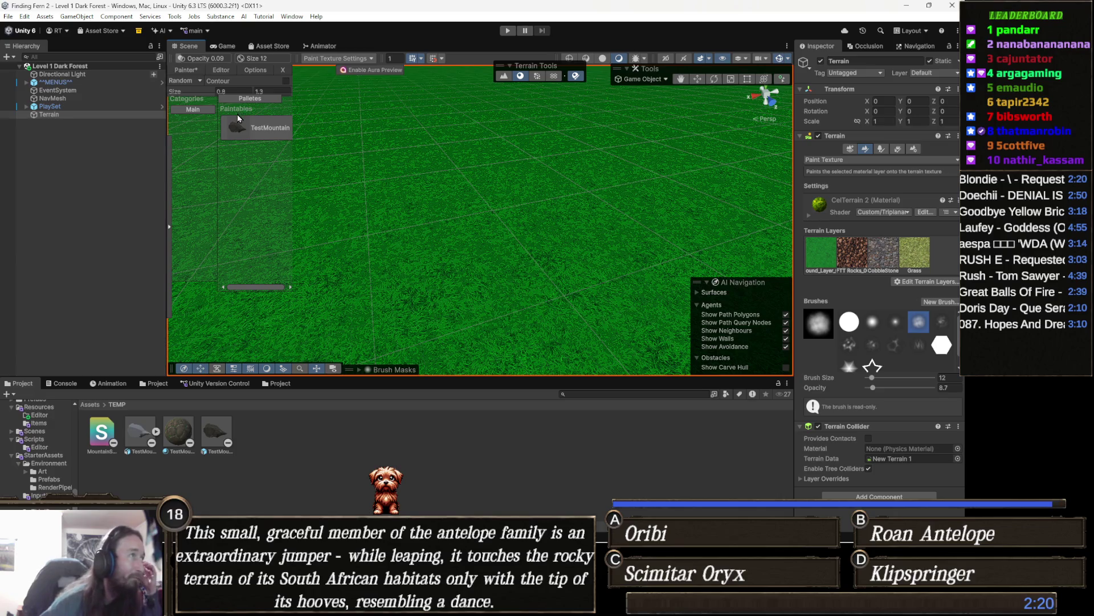
mouse_move(254, 127)
left_mouse_down()
mouse_move(264, 165)
mouse_move(249, 135)
mouse_move(321, 128)
mouse_move(524, 186)
mouse_move(456, 183)
mouse_move(536, 215)
mouse_move(423, 237)
mouse_move(359, 177)
mouse_move(374, 161)
mouse_move(416, 192)
left_mouse_up()
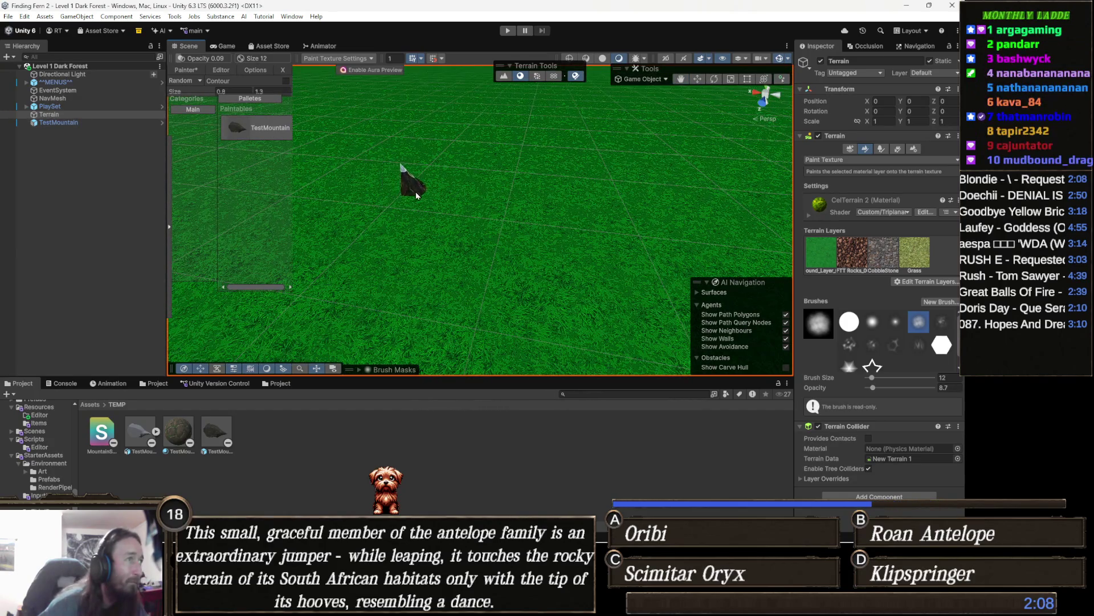
- Undo the stray rock and change the placement mode from Random to None
scroll(416, 171, "up", 5)
scroll(417, 152, "down", 5)
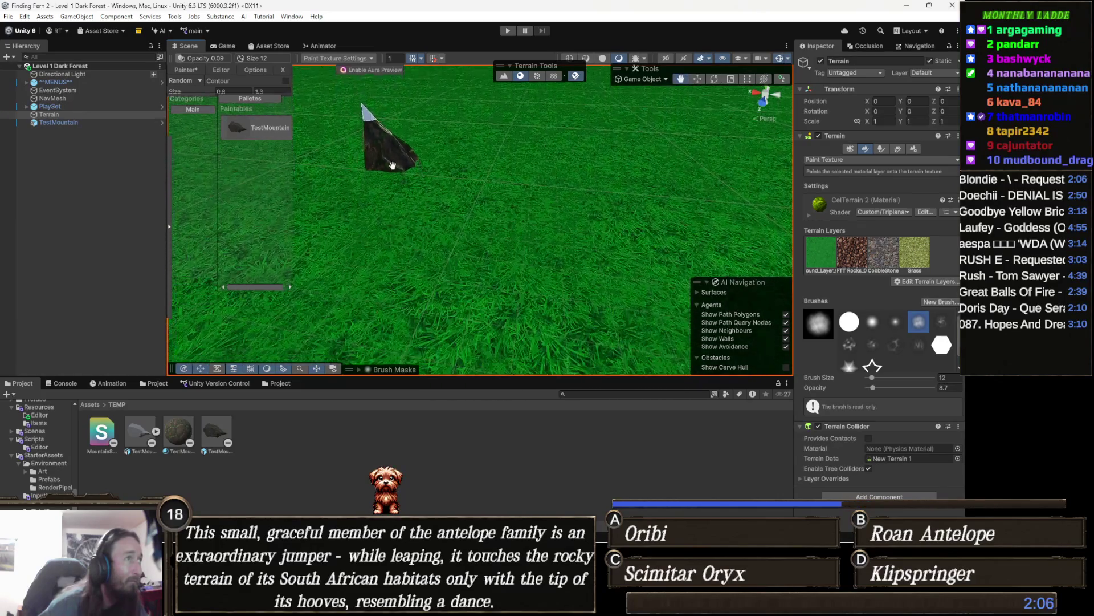
left_click(471, 174)
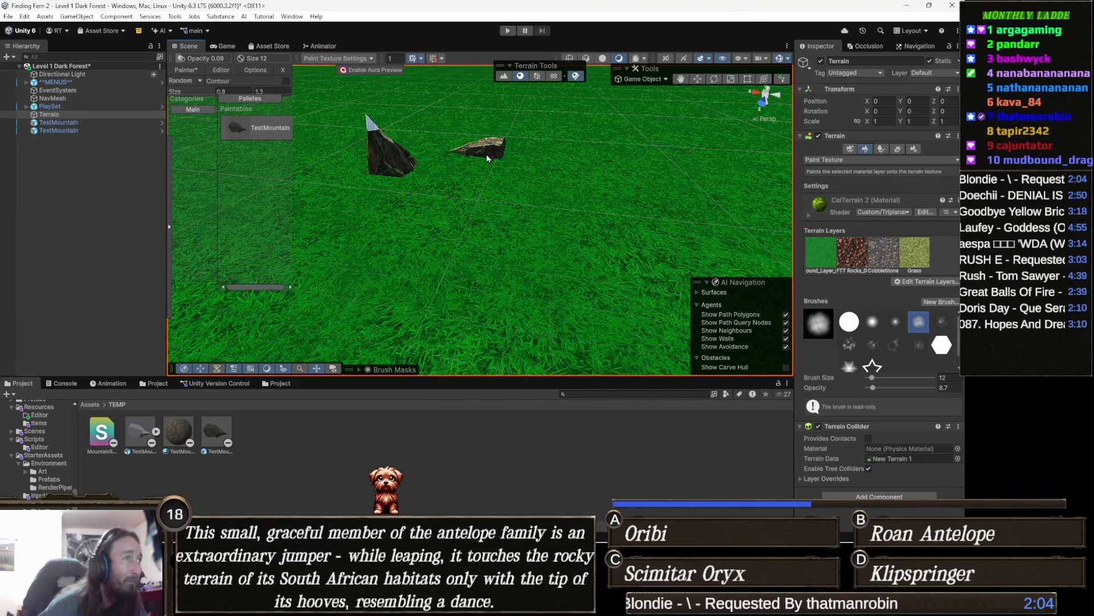
key("ctrl+z")
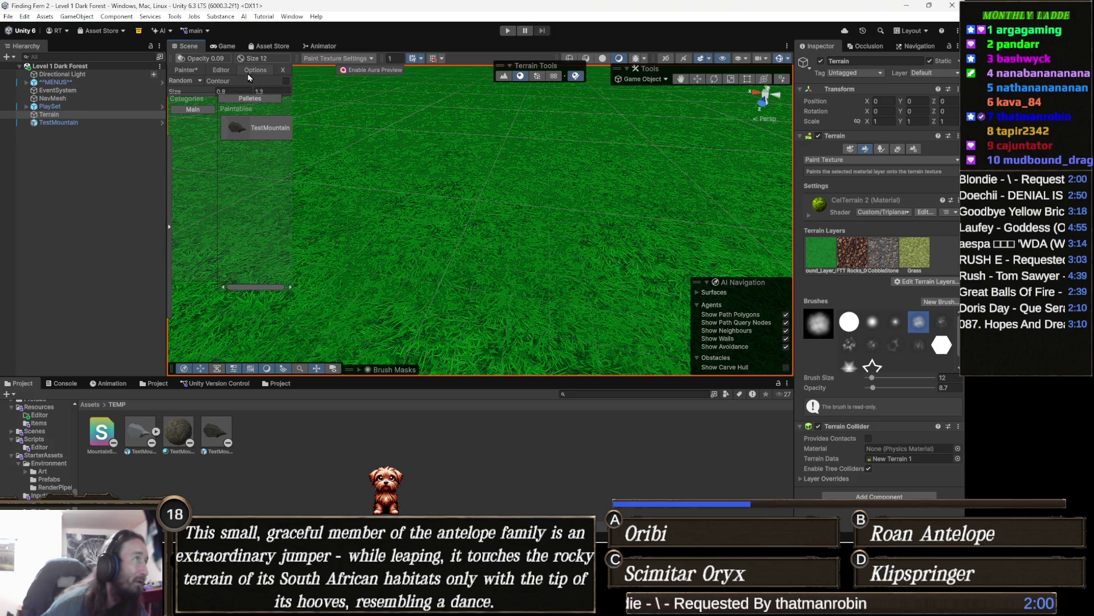
left_click(183, 80)
left_click(194, 92)
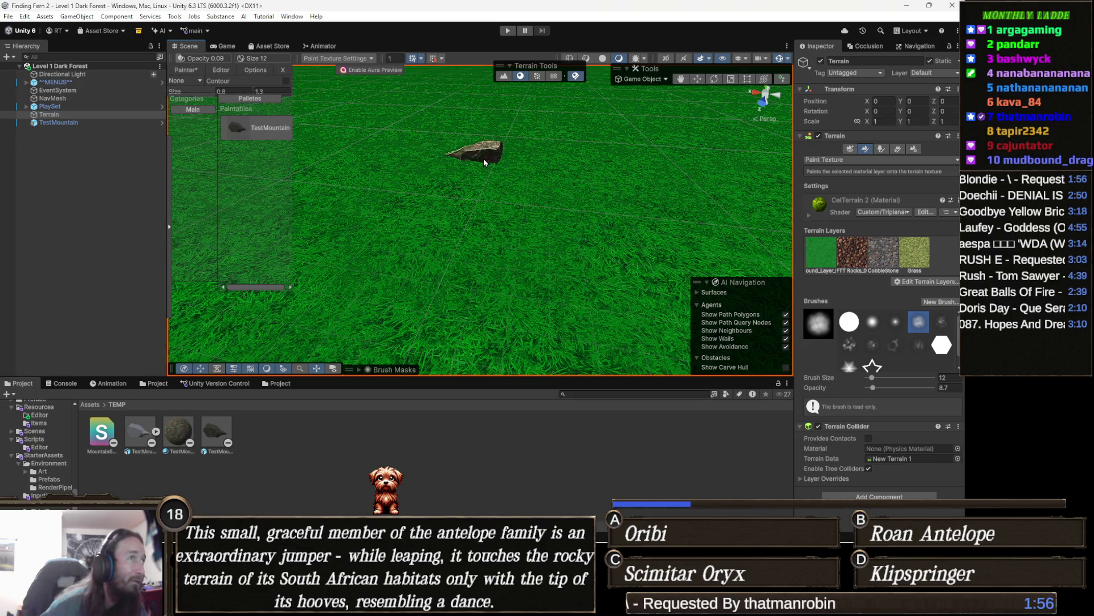
- Place five TestMountain rocks close together on the grass terrain
left_click(473, 169)
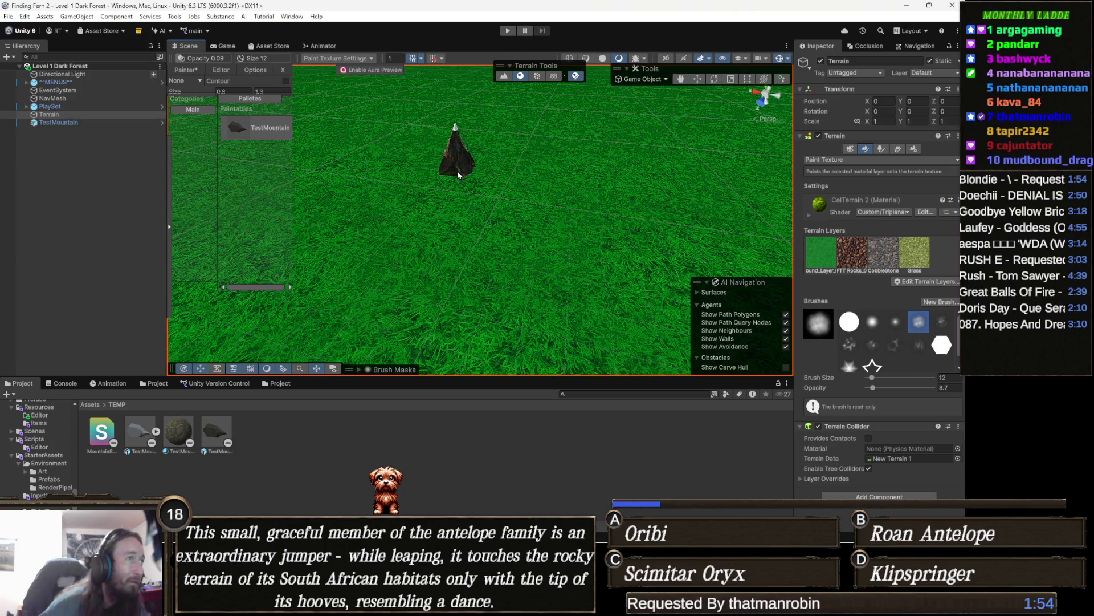
left_click(539, 148)
left_click(524, 191)
left_click(501, 149)
left_click(474, 126)
key("Escape")
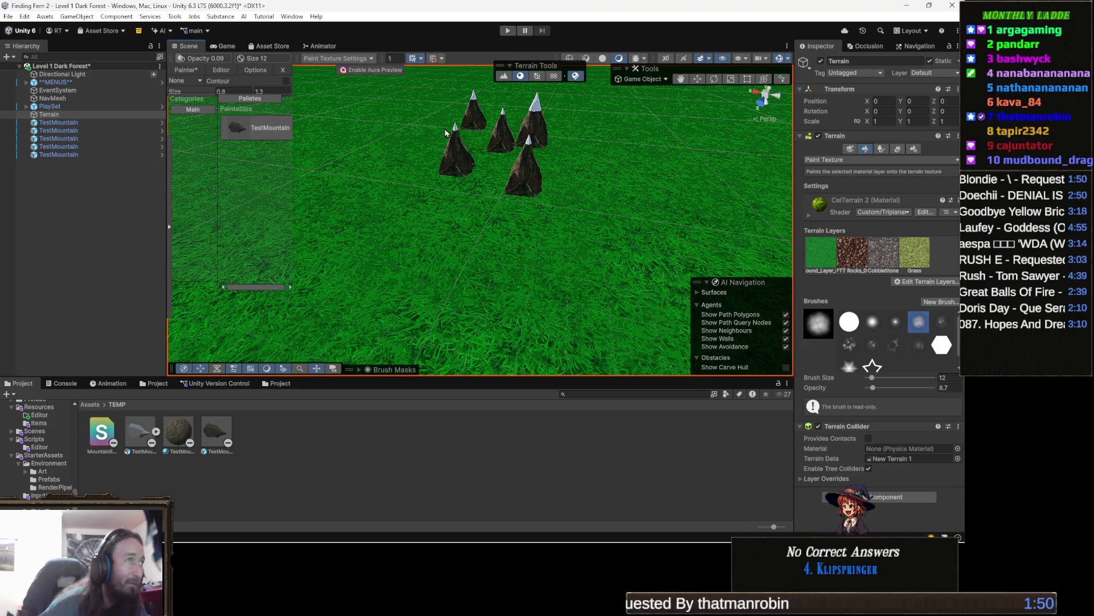
- Reselect TestMountain and add eight more rocks around the cluster
left_click(257, 128)
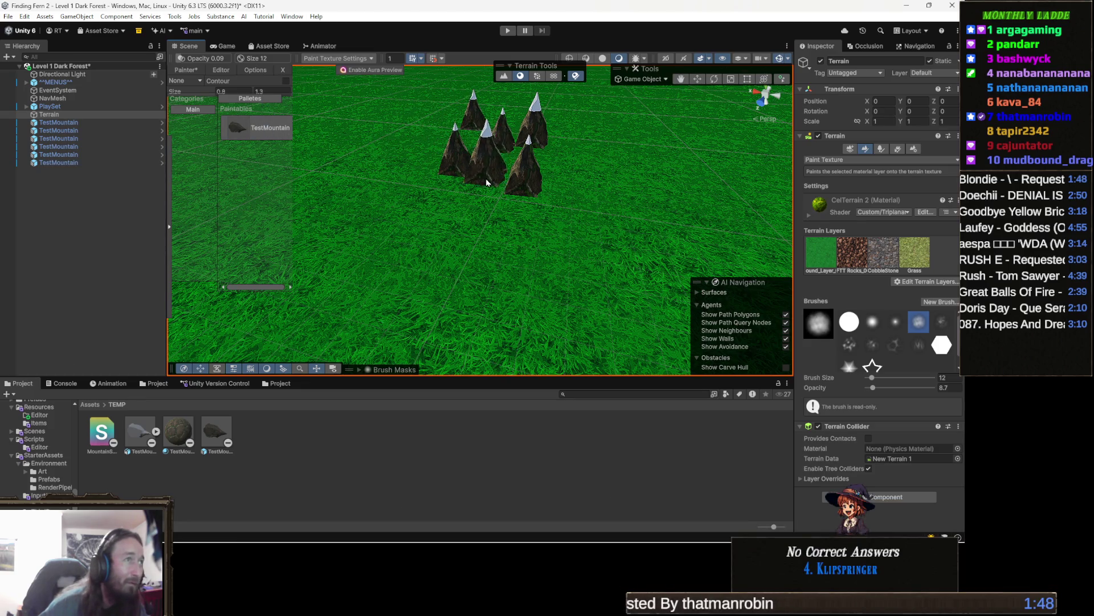
left_click(546, 171)
left_click(564, 163)
left_click_drag(565, 162, 523, 199)
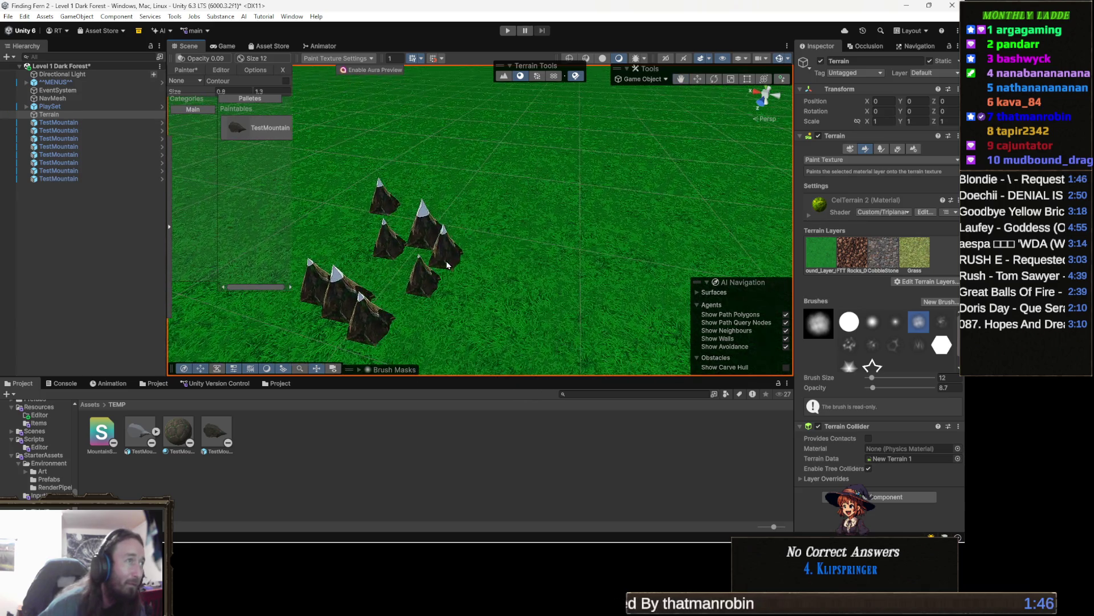
left_click(390, 214)
left_click(410, 222)
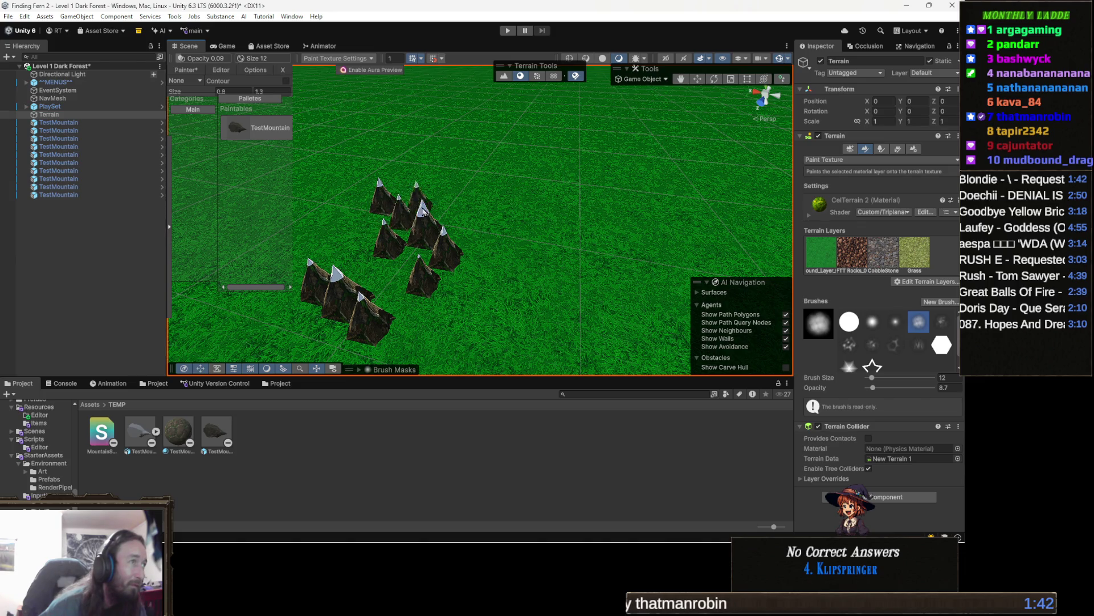
left_click(450, 210)
left_click(362, 244)
left_click(419, 262)
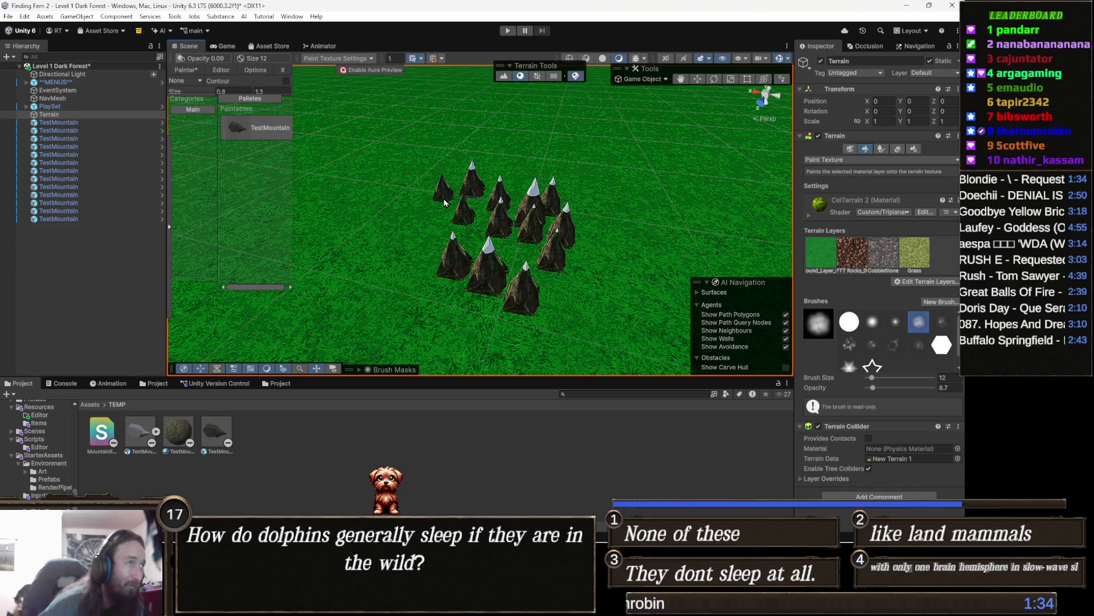
left_click(445, 203)
- Orbit around the finished rock cluster and cancel the leftover rock preview
mouse_move(399, 302)
left_mouse_down()
mouse_move(391, 298)
mouse_move(548, 269)
left_mouse_up()
scroll(548, 269, "down", 6)
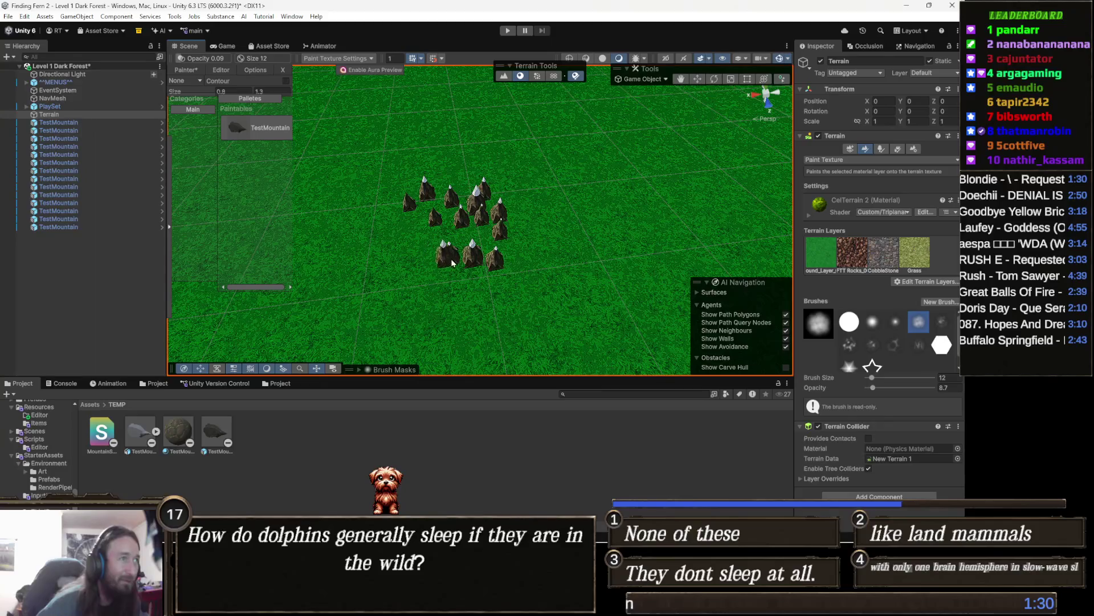
mouse_move(454, 274)
left_mouse_down()
mouse_move(519, 271)
mouse_move(264, 213)
left_mouse_up()
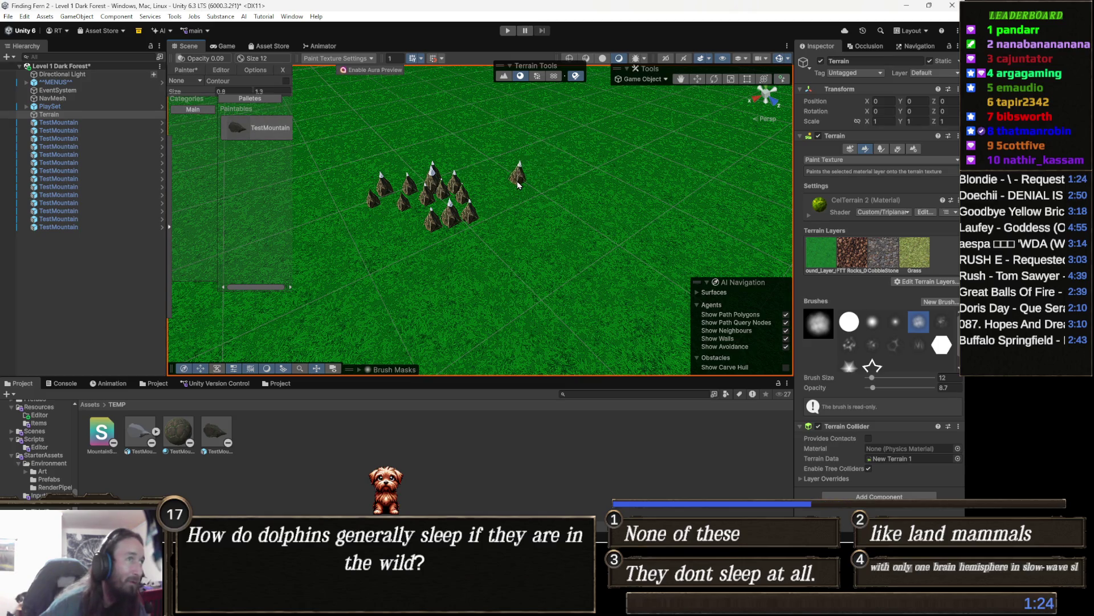
key("Escape")
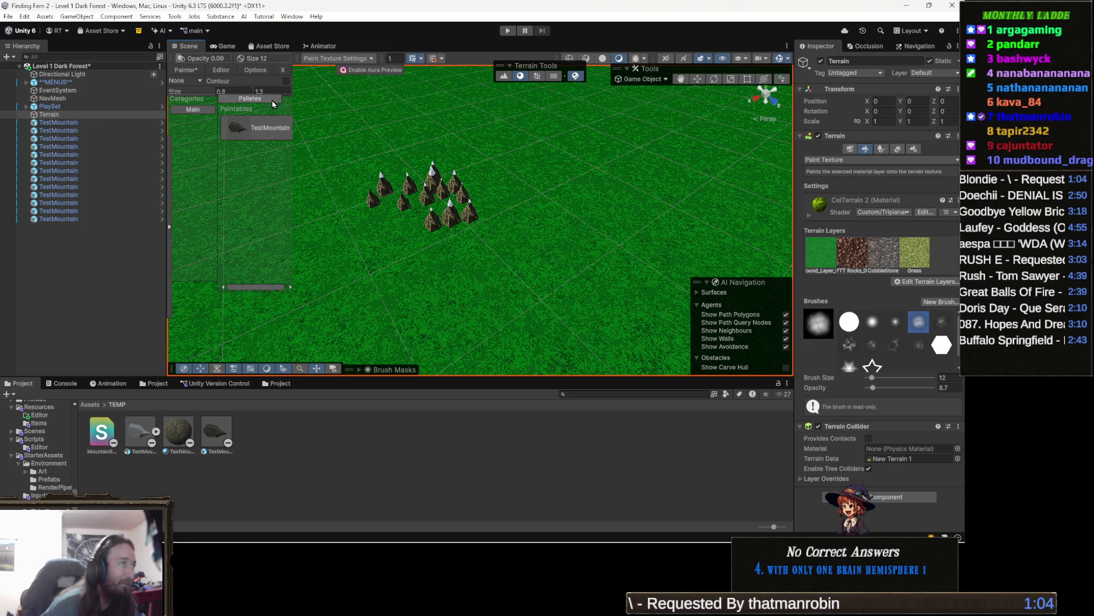
- Add a painter palette category named Trees beside Main, then view Main and the empty Trees
left_click(225, 71)
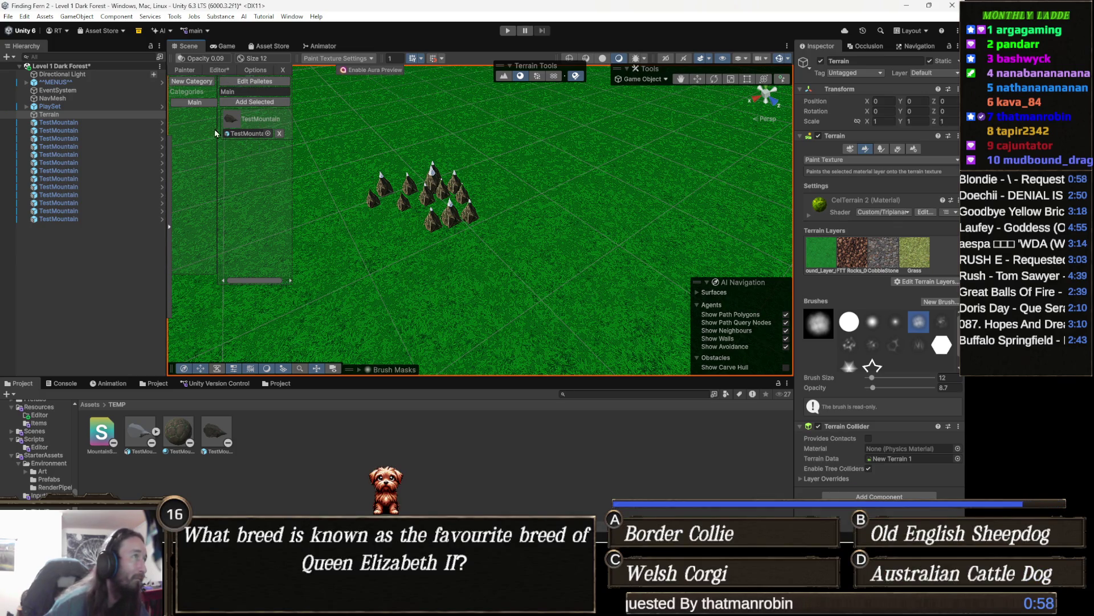
left_click(204, 82)
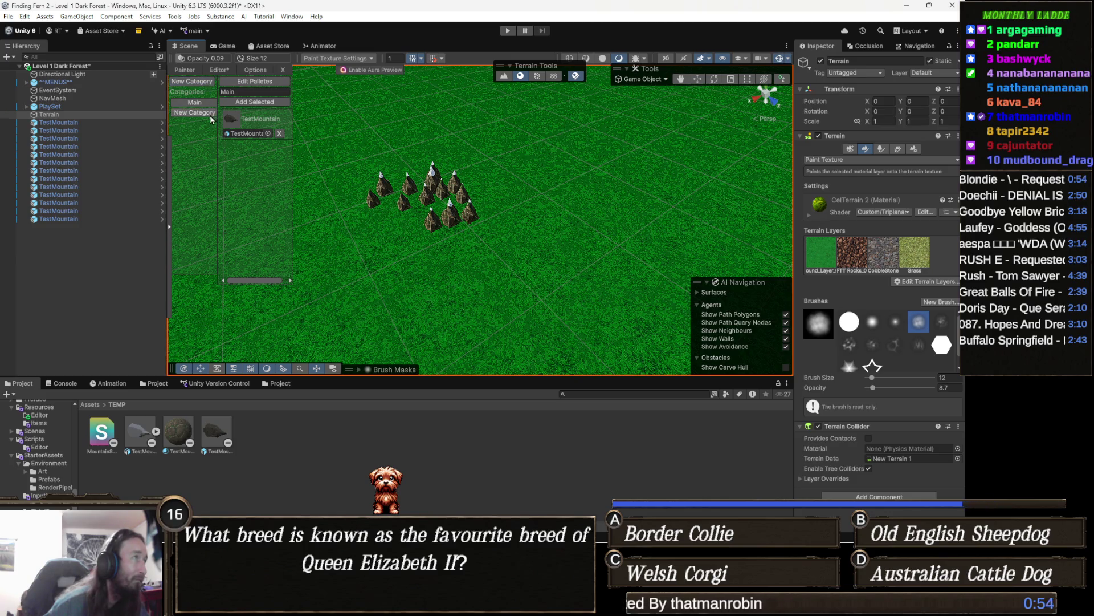
left_click(204, 112)
left_click(280, 92)
type("Trees")
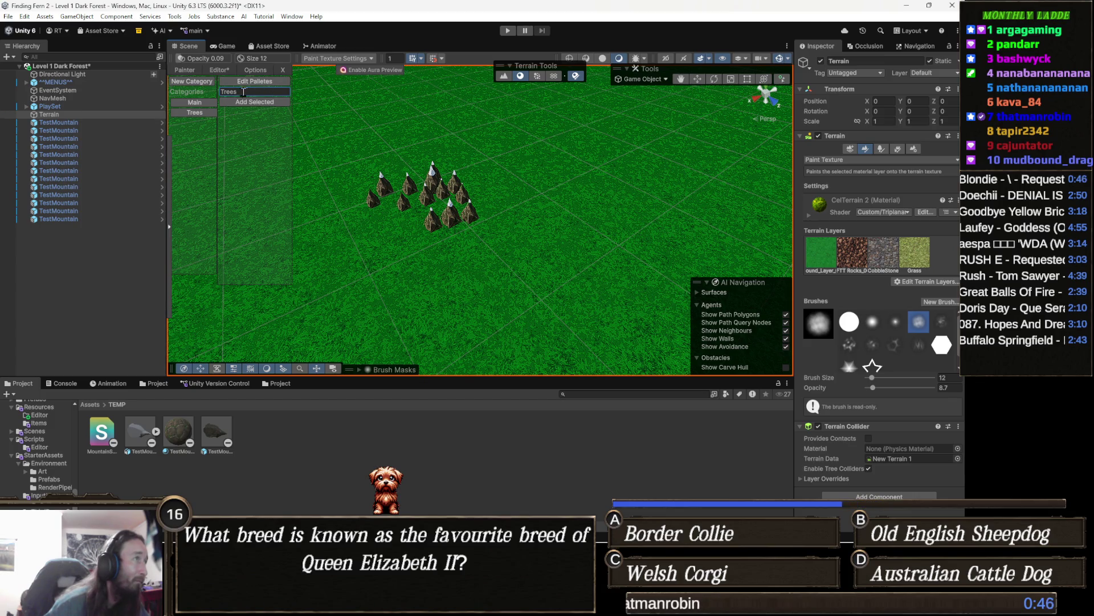
left_click(200, 106)
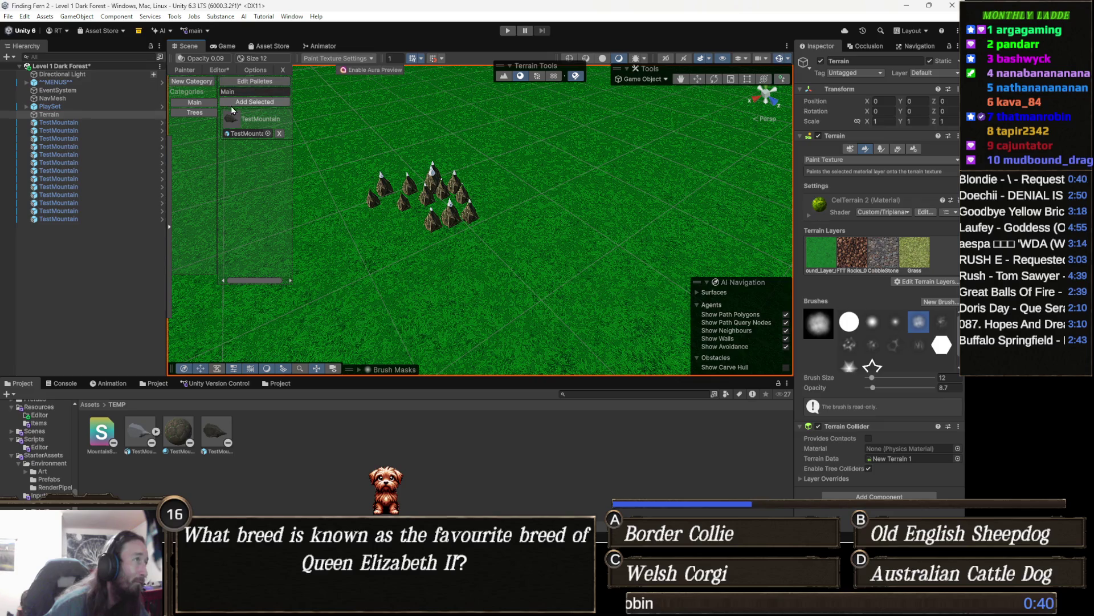
left_click(196, 113)
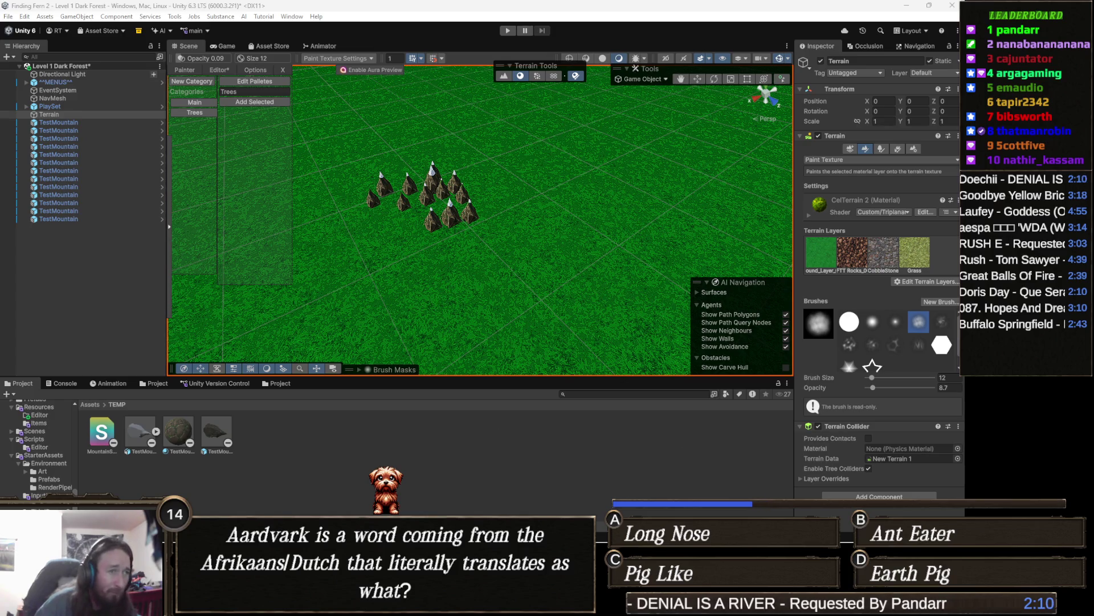
- Focus the Project window's search field to look for tree assets
left_click(639, 394)
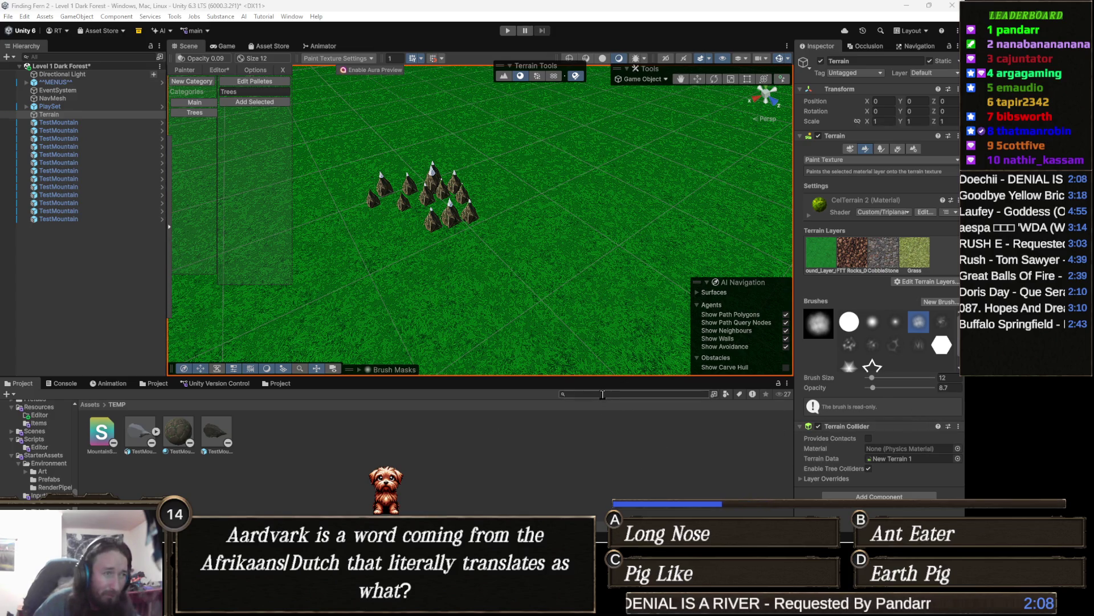
- Search the Project for 'tree' filtered to Prefab type and select the tree03 prefab
type("tree")
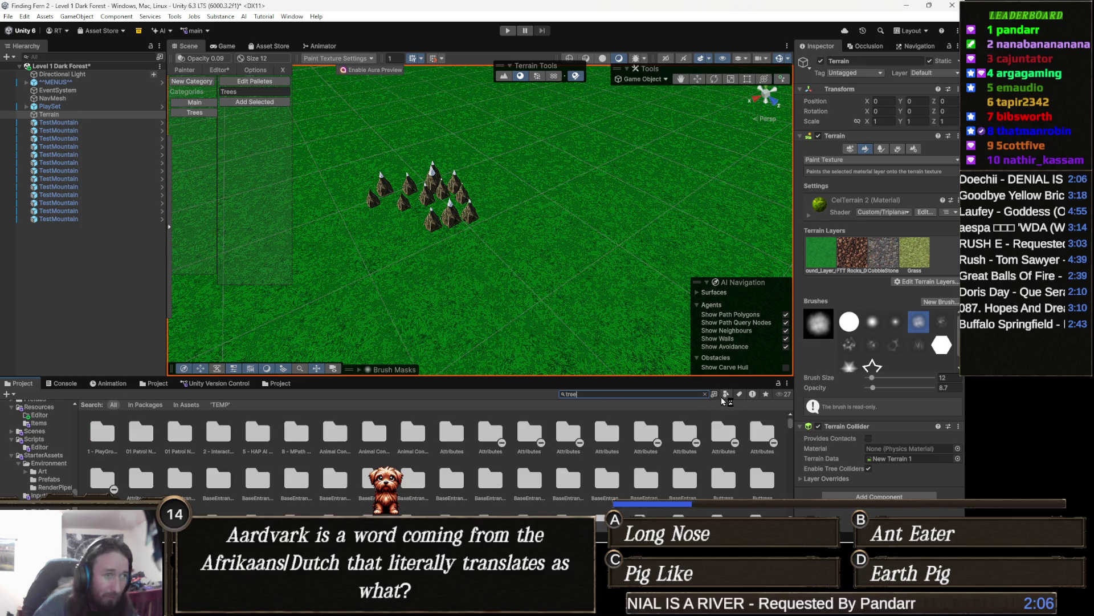
left_click(725, 394)
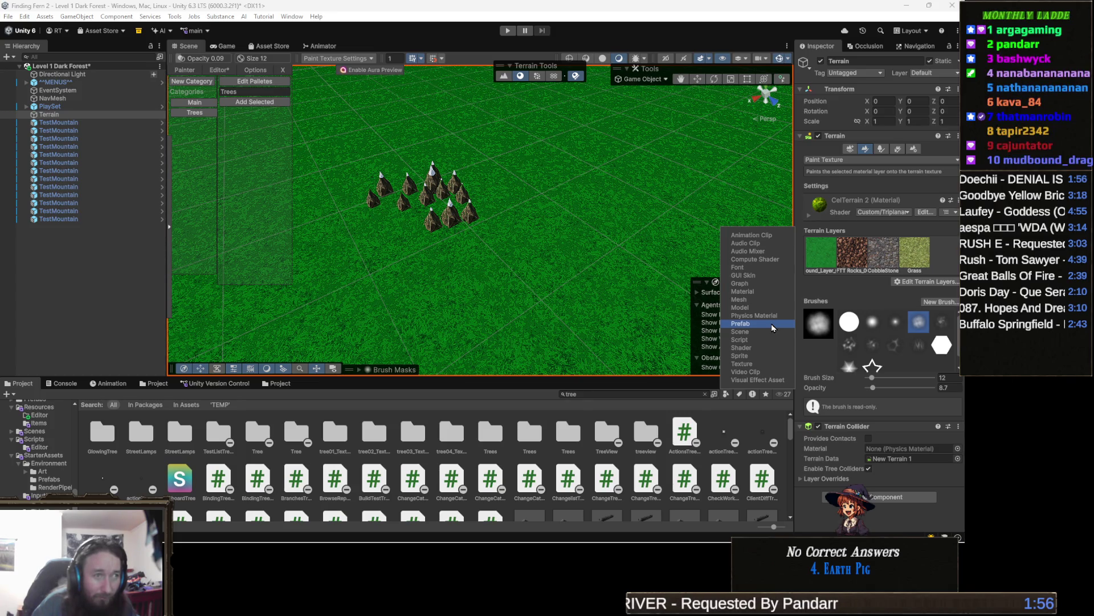
left_click(453, 401)
scroll(340, 437, "down", 1)
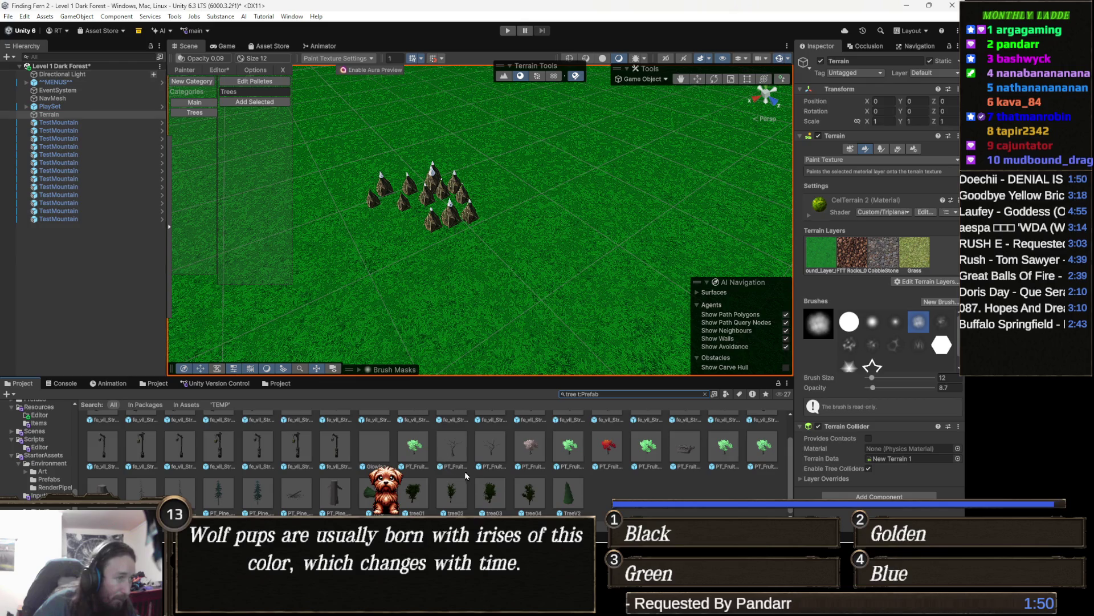
left_click(489, 495)
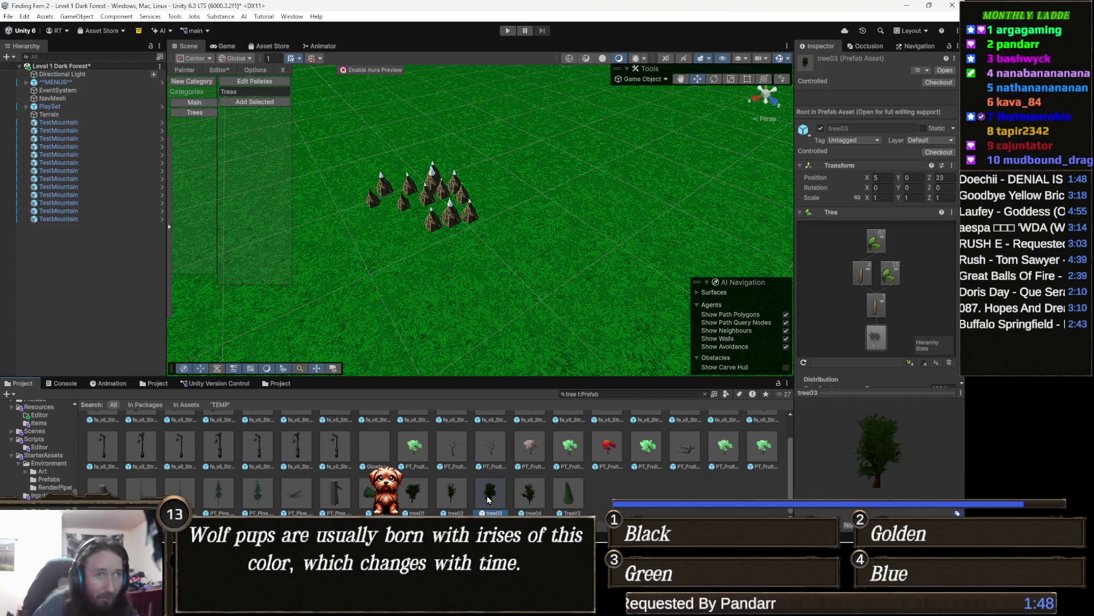
- Open tree03, then PT_Pine_Tree_03_green_cut in Prefab mode, clear the search and select its root
double_click(488, 497)
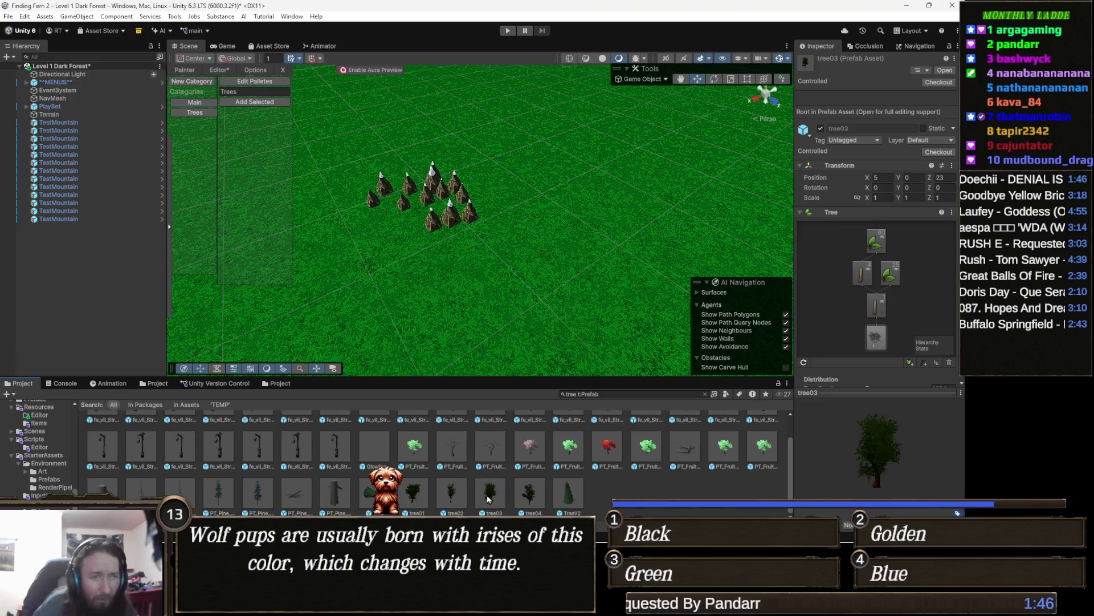
mouse_move(459, 248)
left_mouse_down()
mouse_move(431, 245)
mouse_move(433, 254)
mouse_move(491, 199)
left_mouse_up()
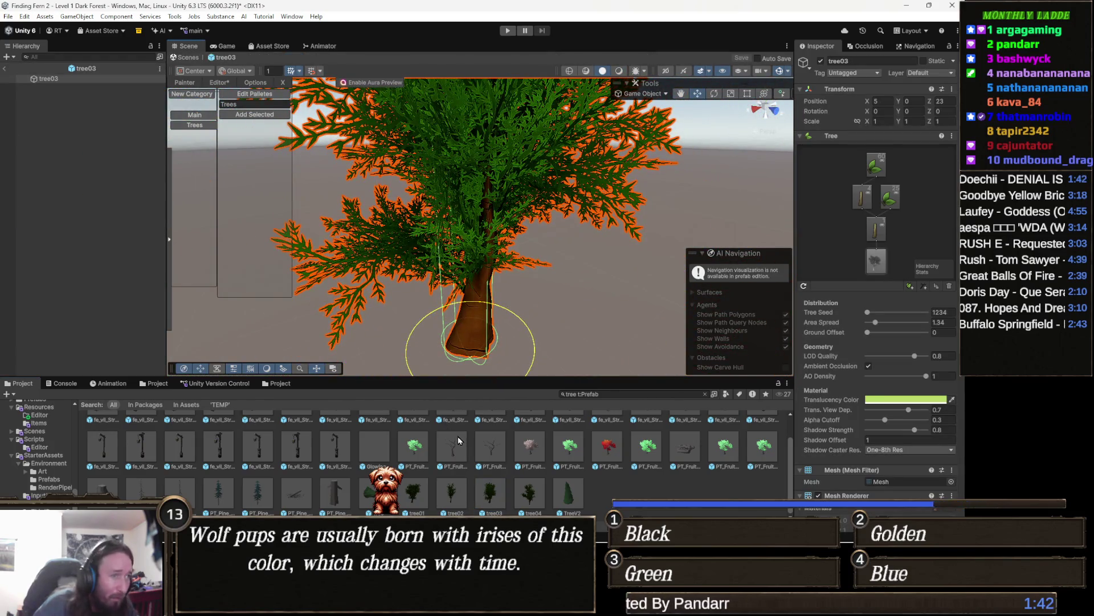
double_click(262, 494)
left_click_drag(432, 248, 471, 341)
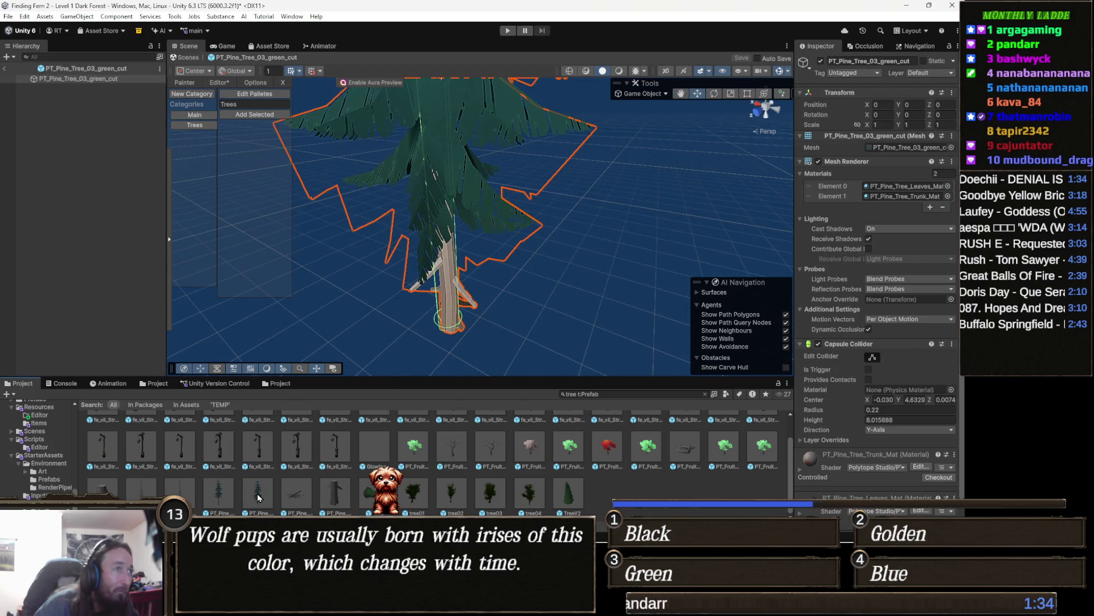
left_click(705, 394)
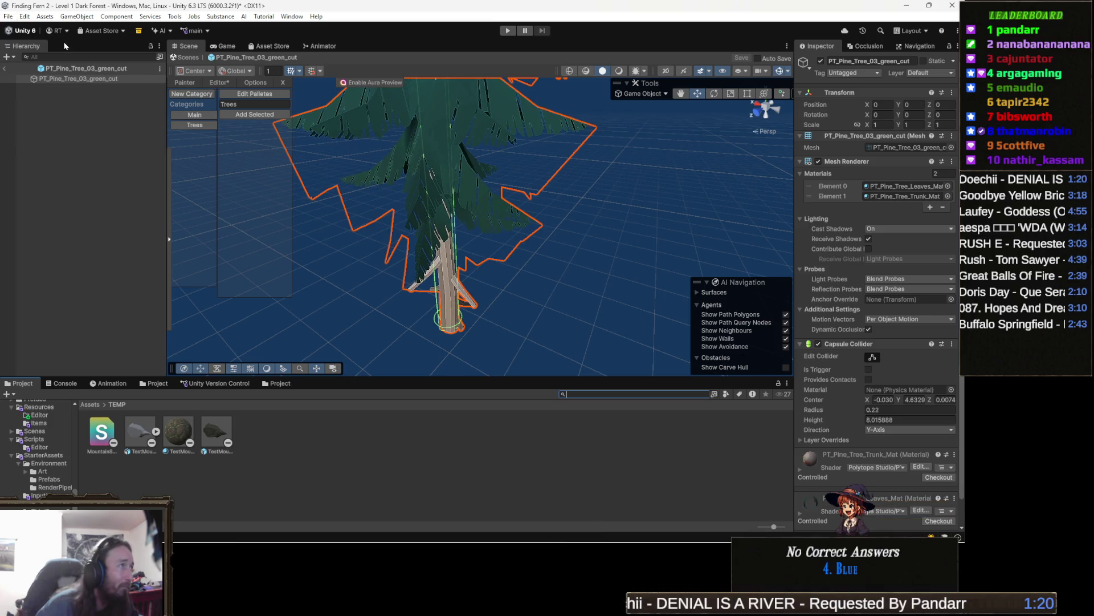
left_click(84, 79)
- Ping the pine prefab in Polytope Studio's Trees folder, then exit Prefab mode
left_click(84, 69)
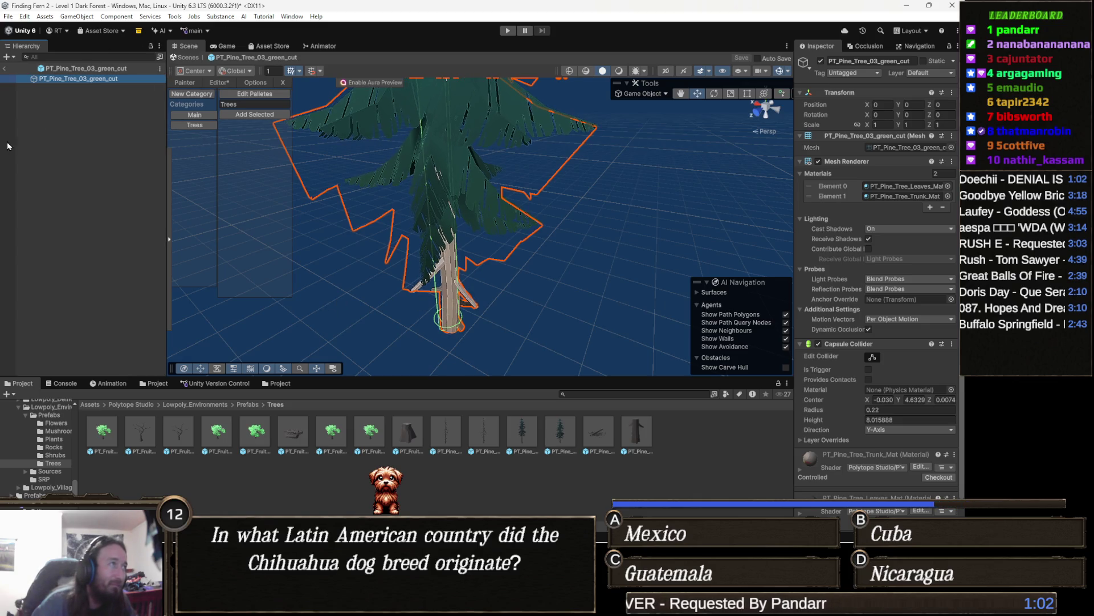
left_click(189, 58)
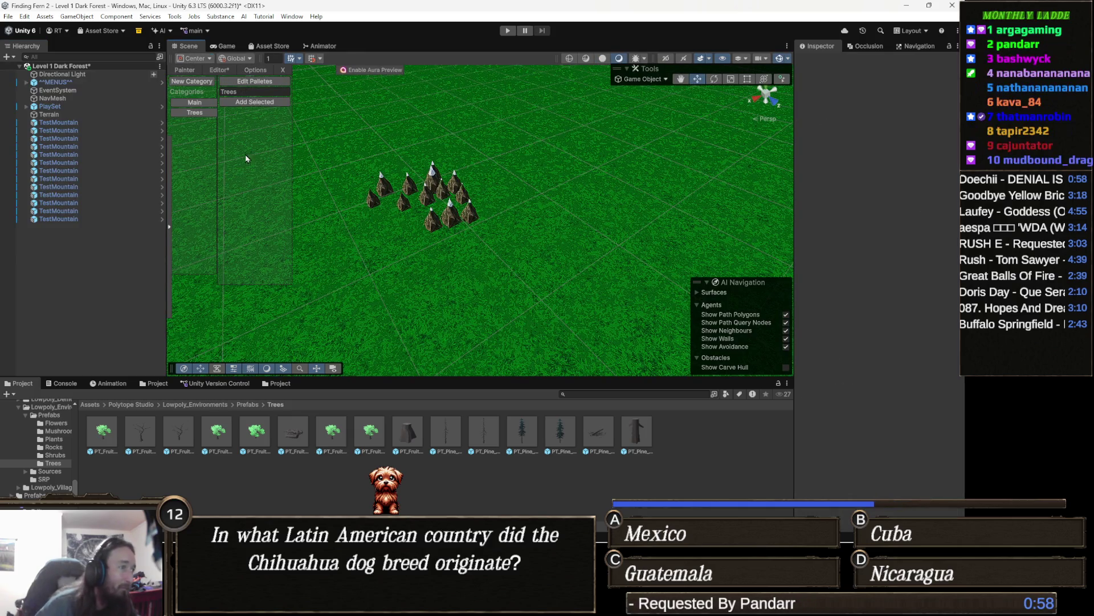
- Shift-select all 13 Polytope tree prefabs and add them to the painter's Trees category
left_click(225, 440)
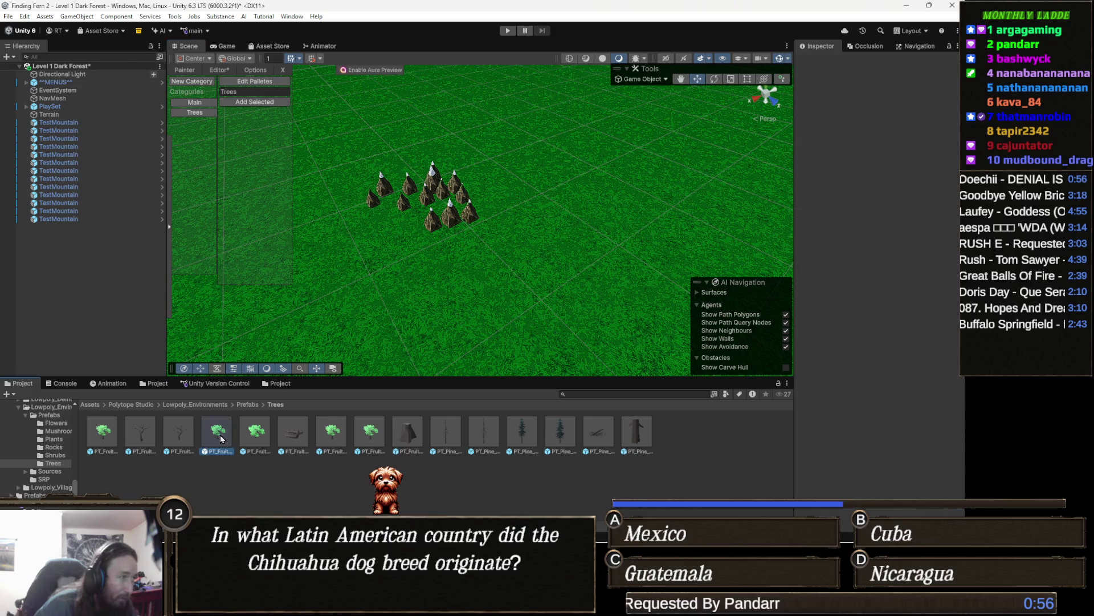
left_click(103, 433)
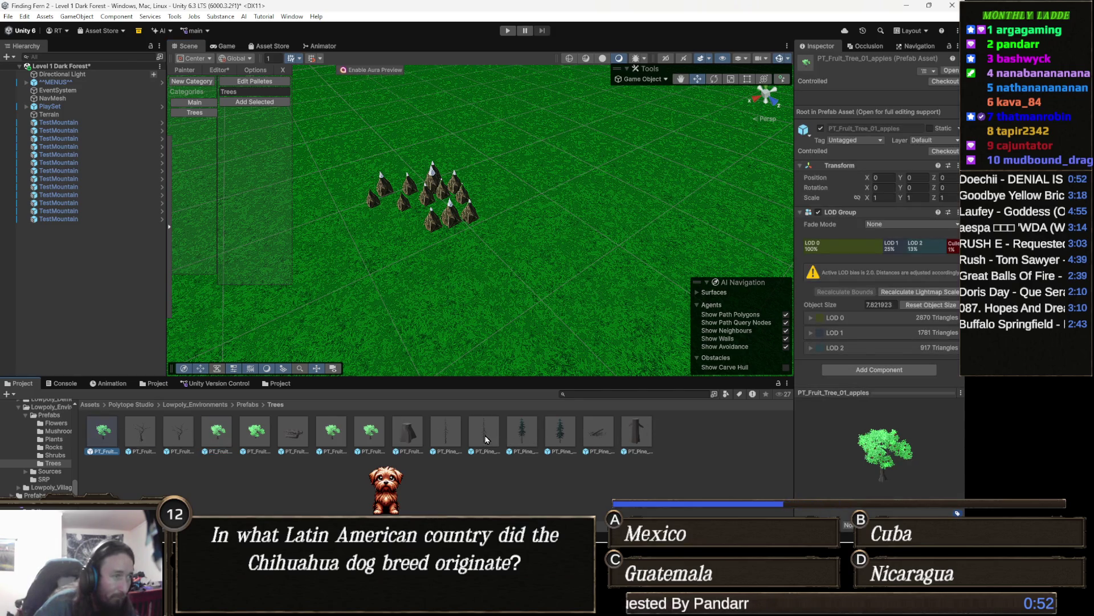
left_click(560, 436, "shift")
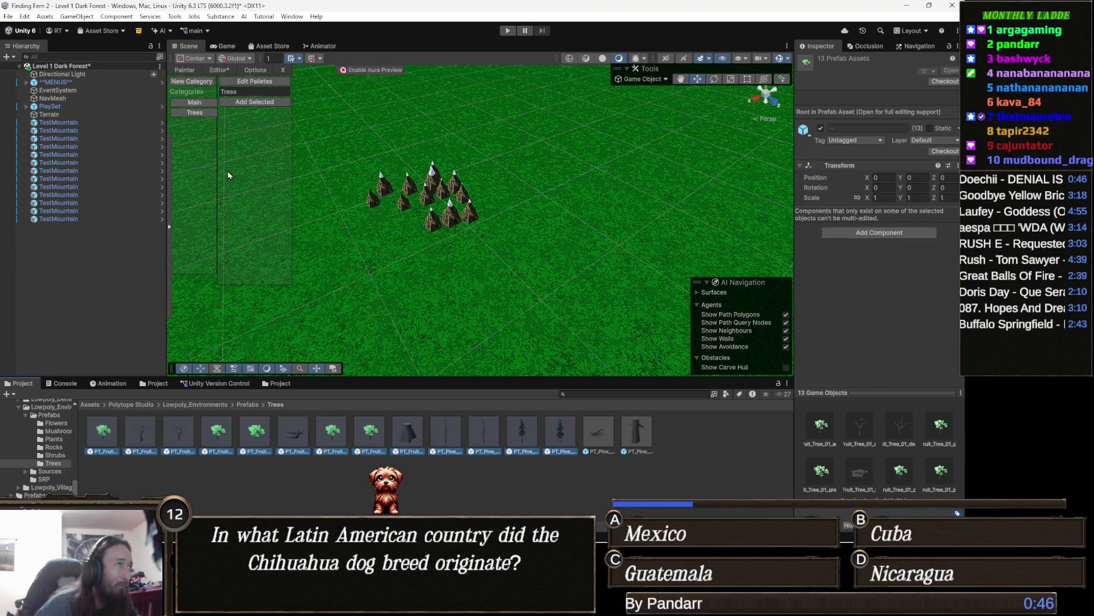
left_click(281, 102)
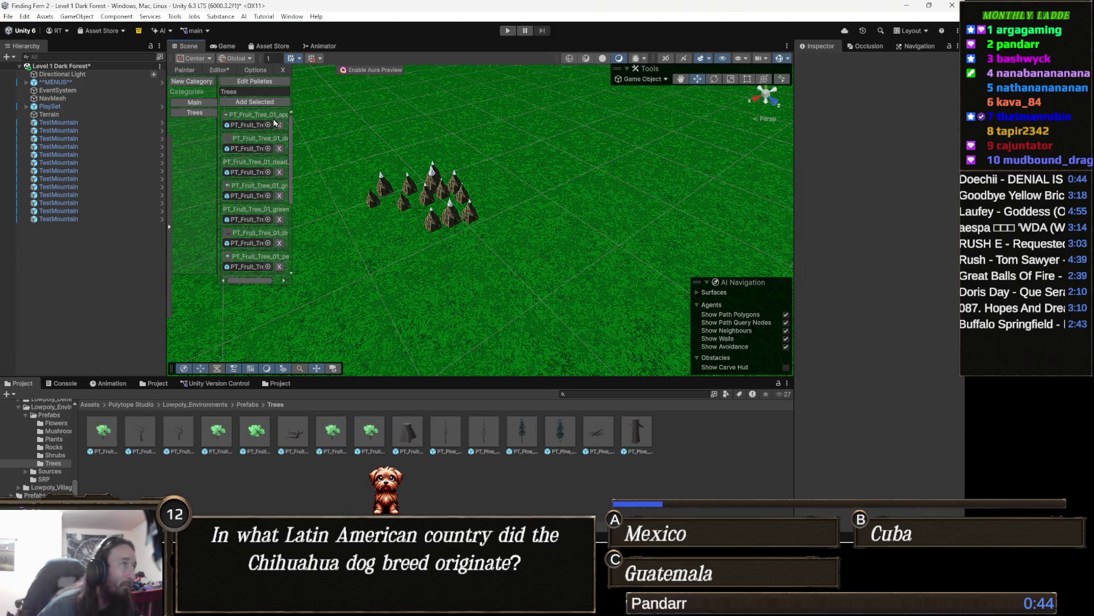
- Create a new painter palette and rename it 'Trees 1'
left_click(279, 86)
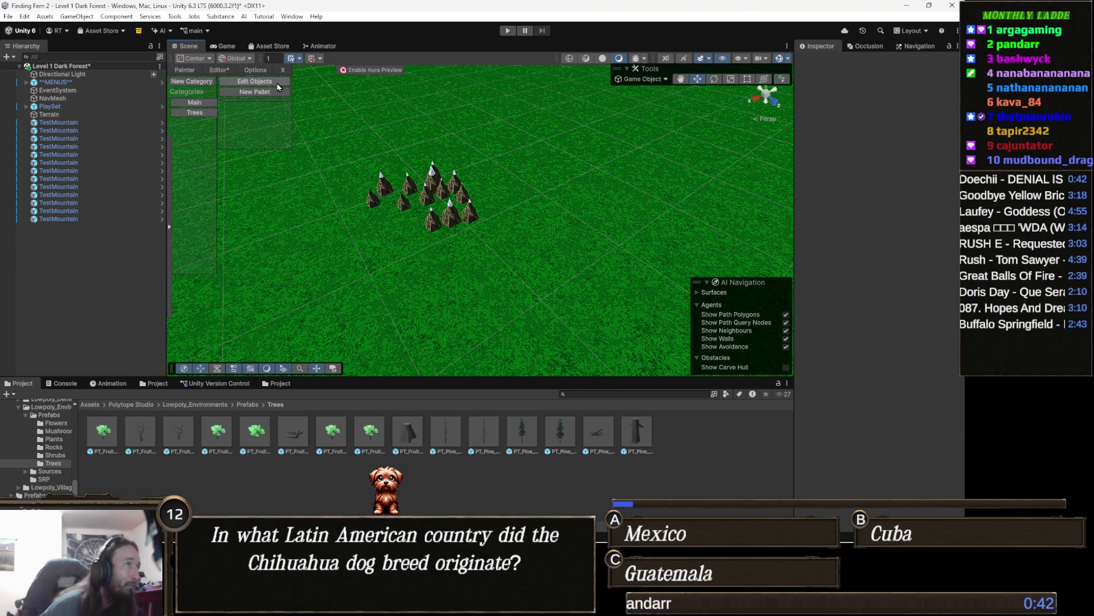
left_click(271, 94)
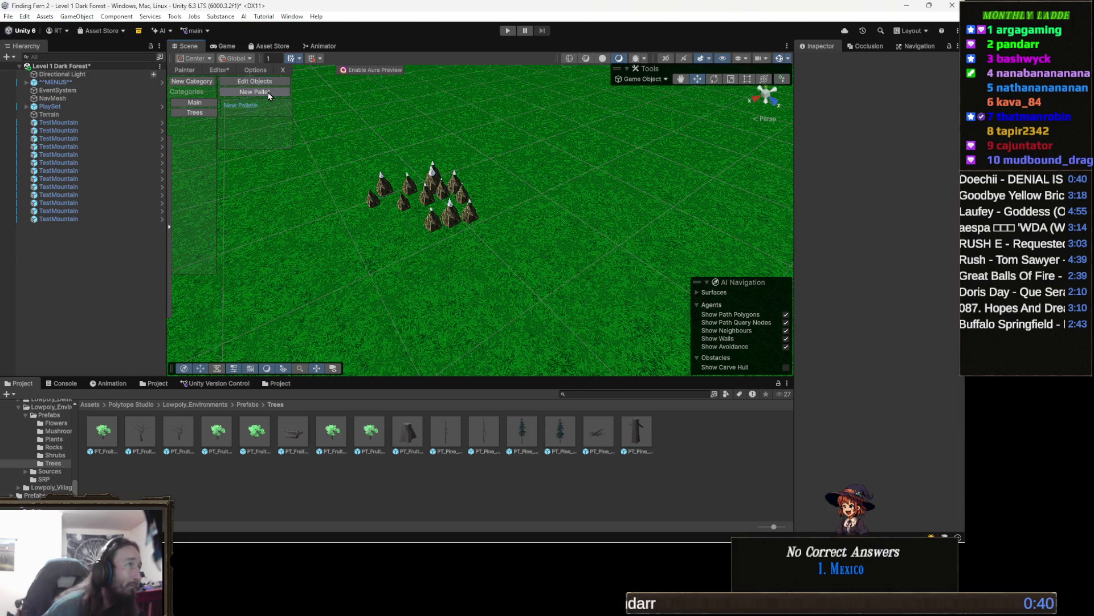
left_click(258, 105)
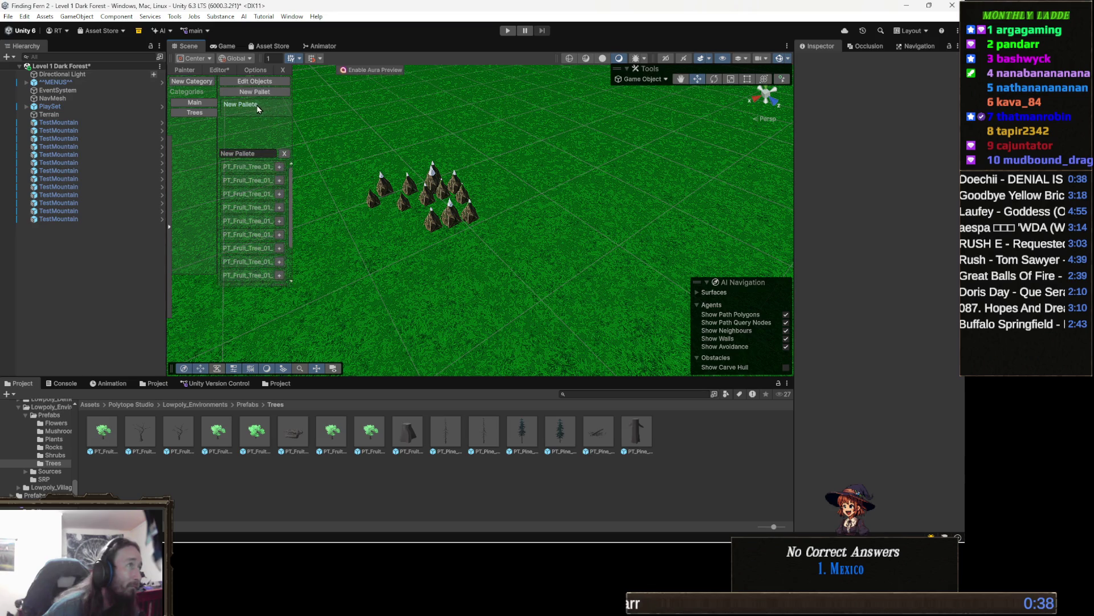
left_click(262, 153)
type("Trees 1")
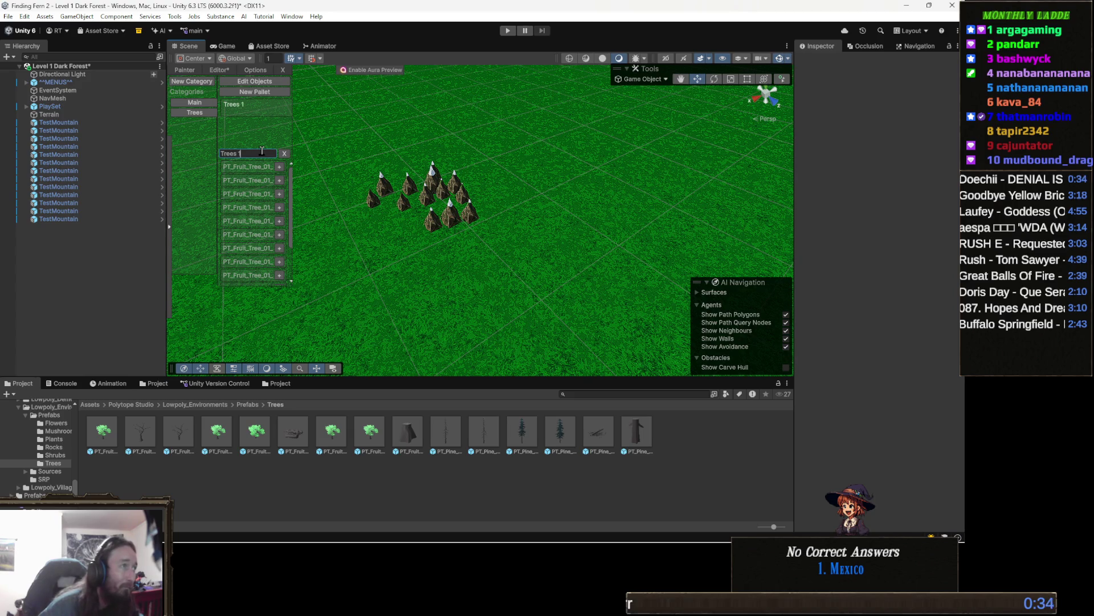
- Add eight PT_Fruit_Tree_01 variants and three PT_Pine_Tree_03 prefabs to the Trees 1 palette
left_click(279, 167)
left_click(279, 180)
left_click(280, 194)
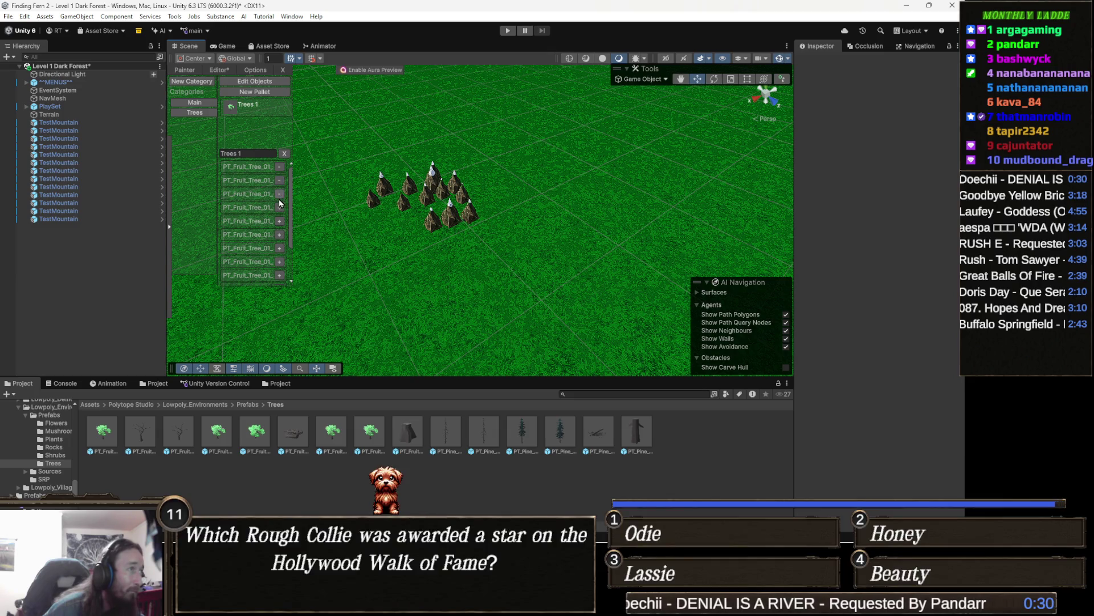
left_click(279, 221)
left_click(279, 234)
left_click(279, 248)
left_click(279, 262)
left_click(280, 276)
scroll(280, 273, "down", 2)
left_click(280, 250)
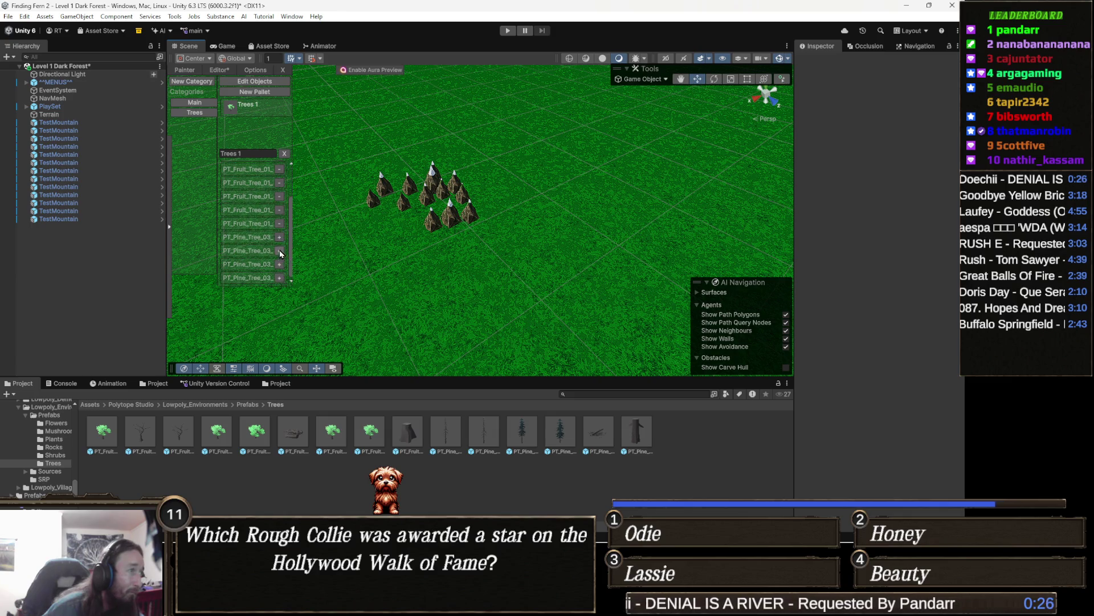
left_click(280, 264)
left_click(279, 278)
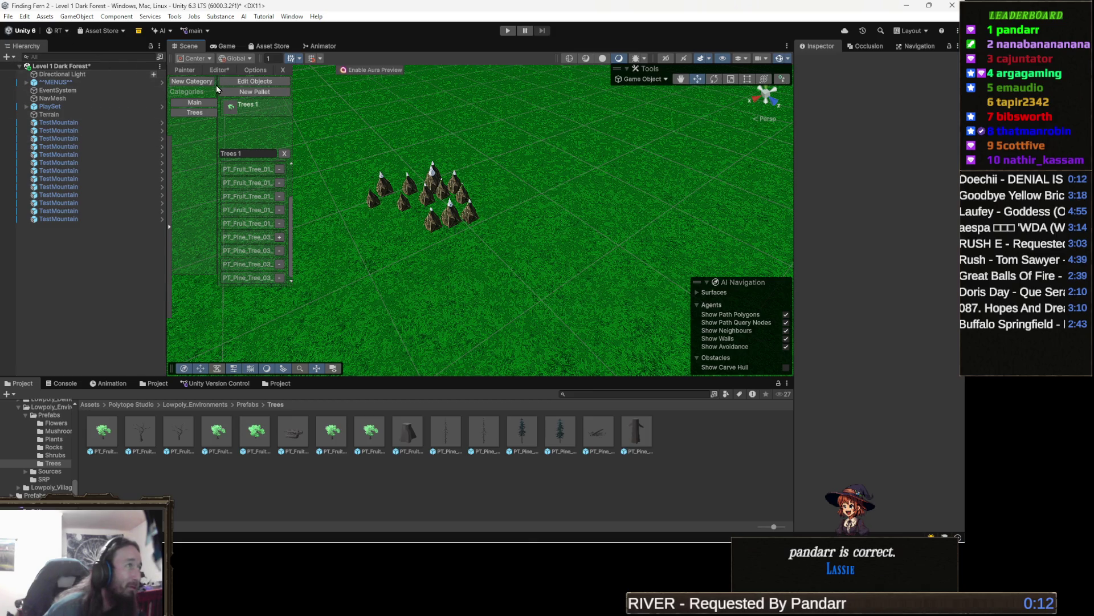
- Return to painting with the Trees 1 palette and place a dead fruit tree on open ground
left_click(186, 74)
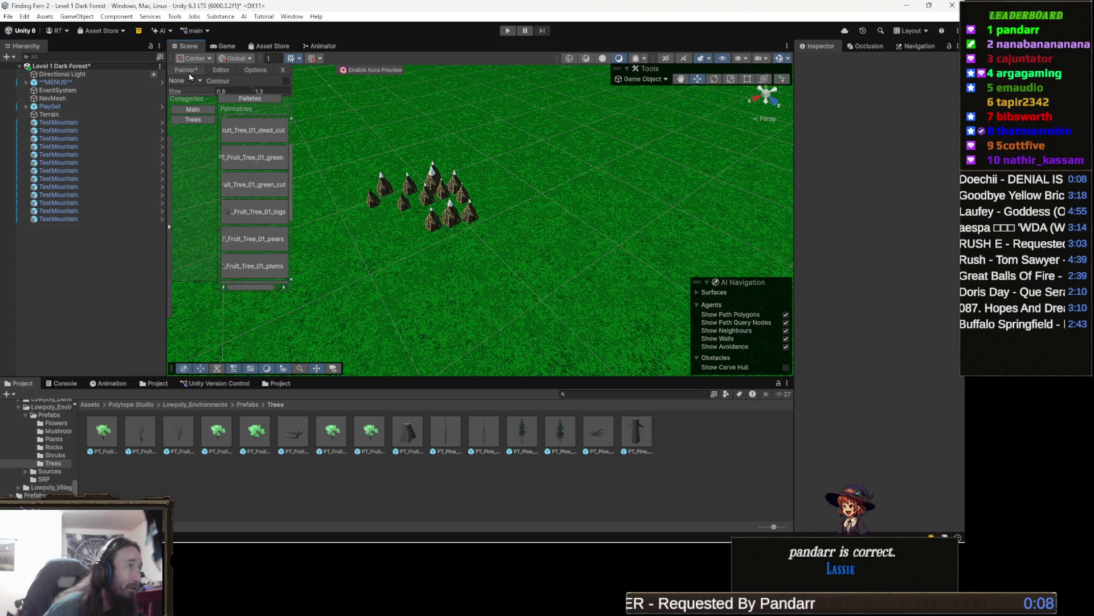
left_click(196, 119)
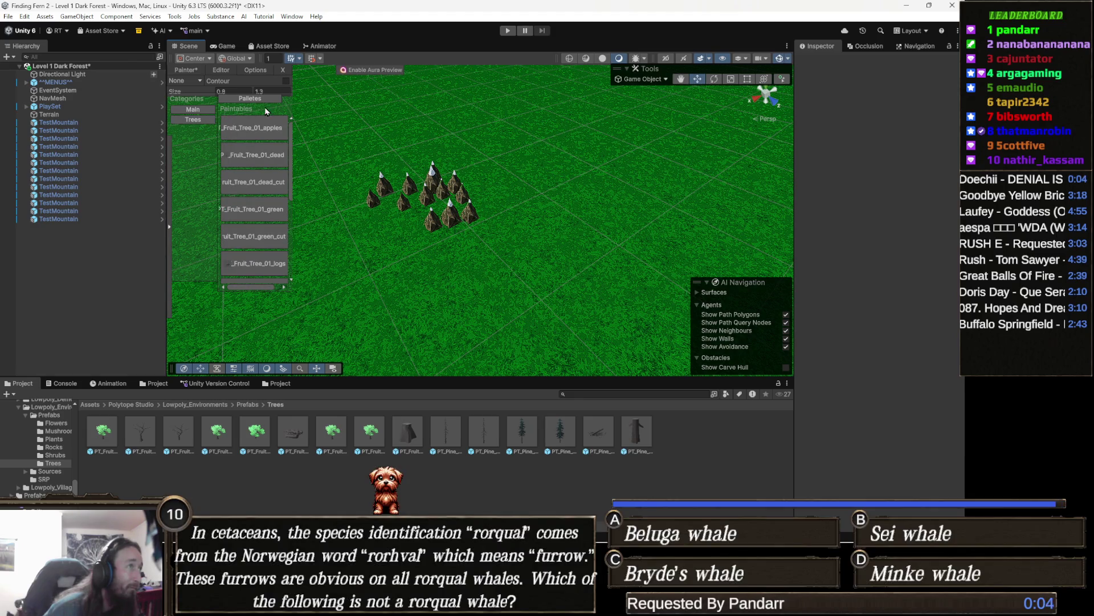
left_click(259, 101)
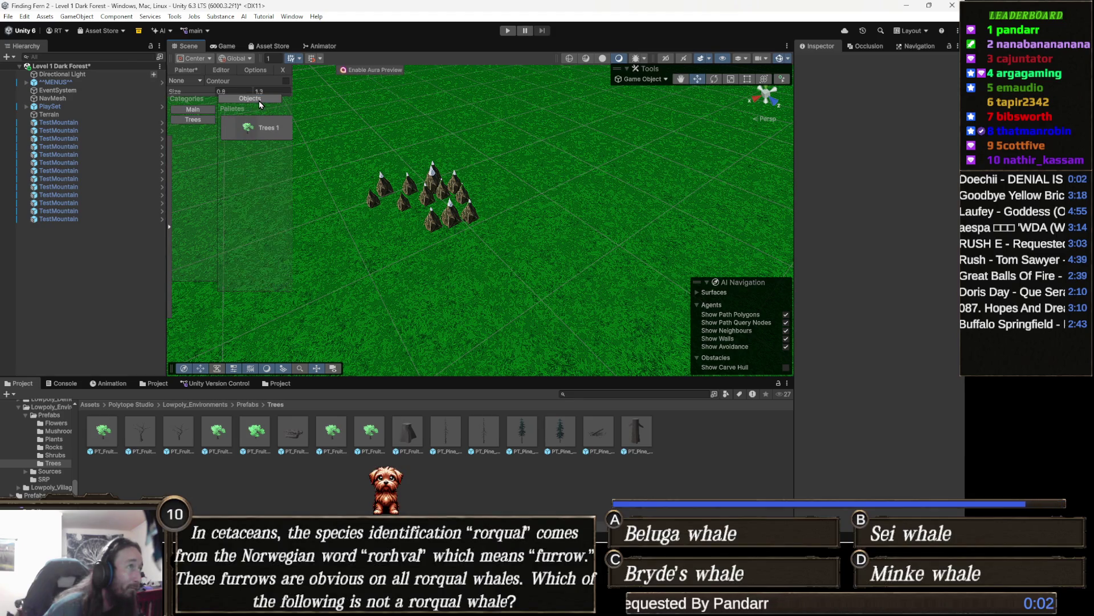
left_click(467, 179)
mouse_move(467, 180)
left_mouse_down()
mouse_move(484, 182)
mouse_move(482, 222)
left_mouse_up()
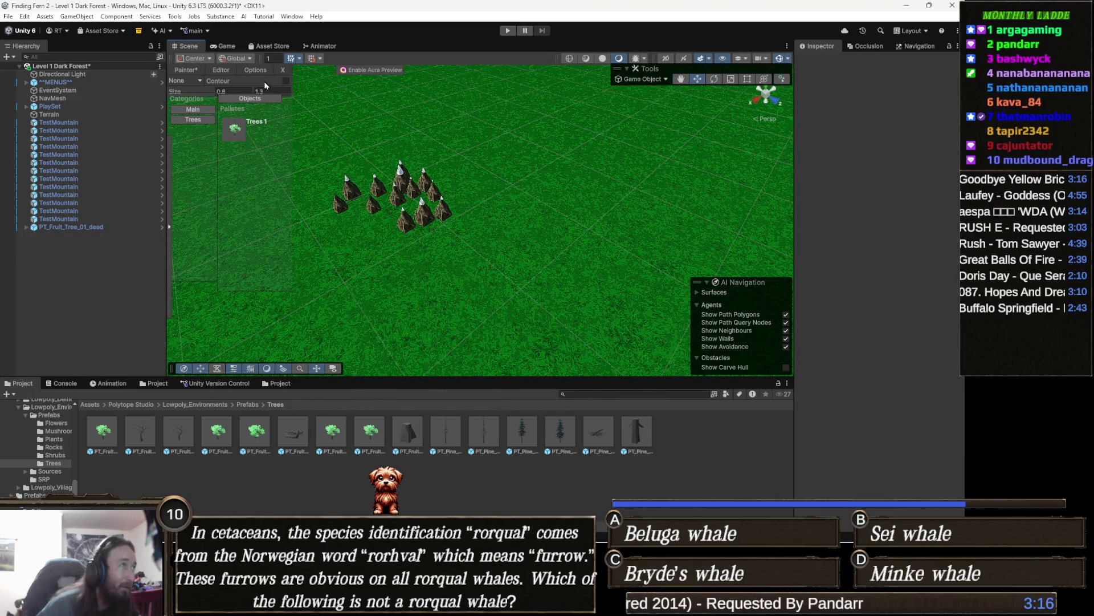
- Set the tree painter's Size range to 0.2 minimum and 0.3 maximum
left_click(243, 92)
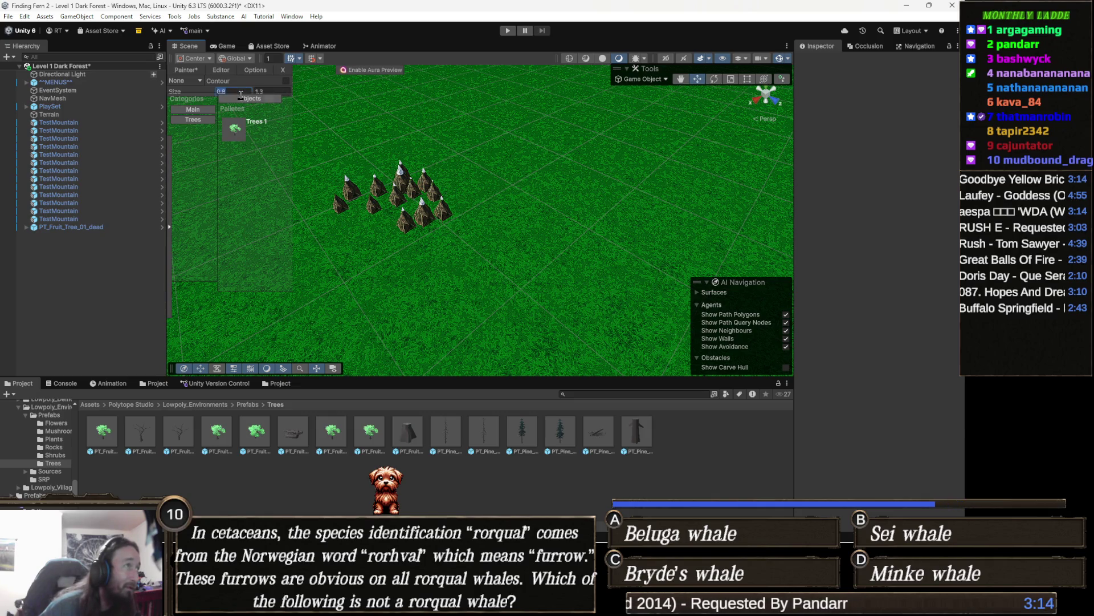
type("0")
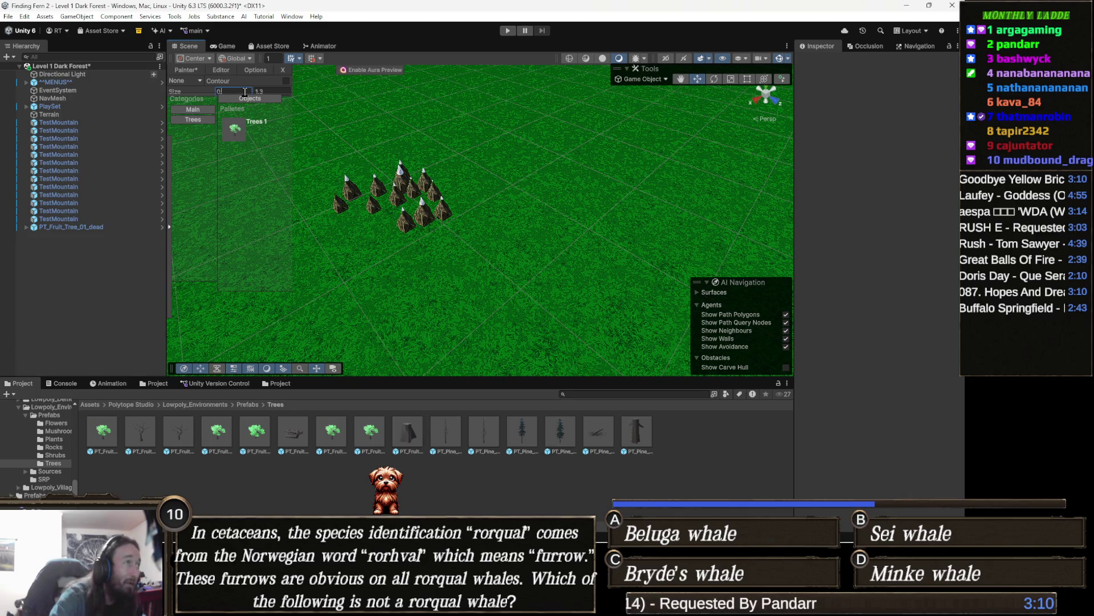
key("Tab")
key("BackSpace")
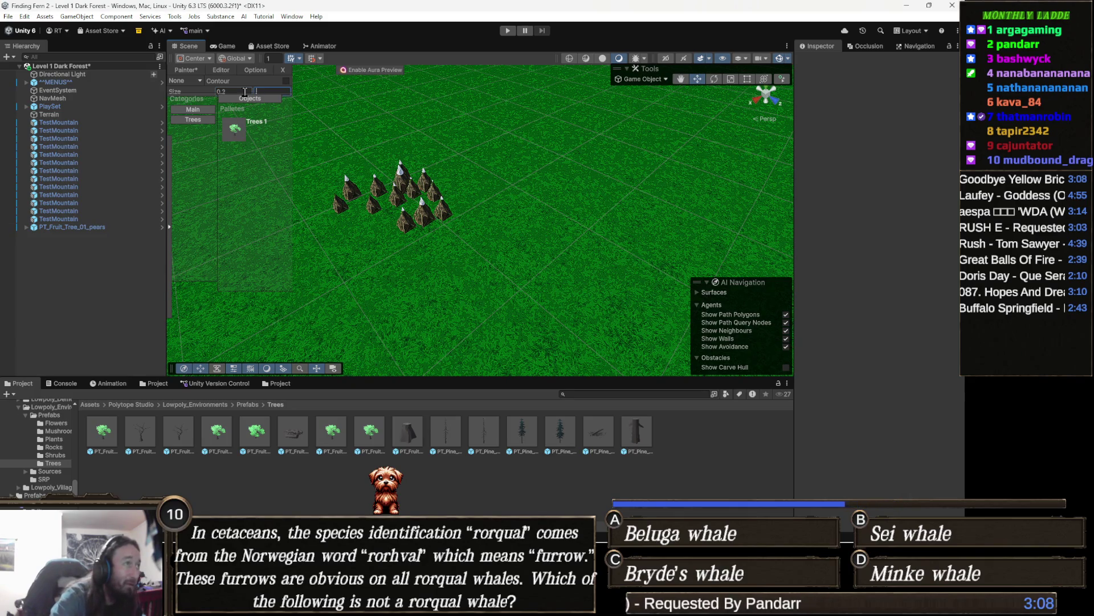
key("Return")
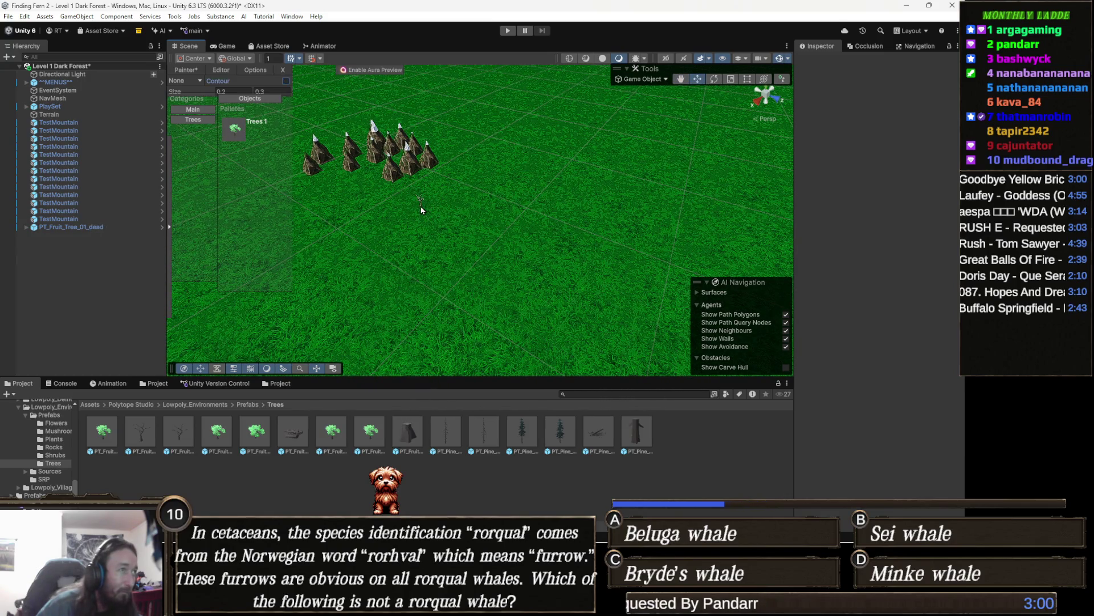
scroll(422, 209, "up", 5)
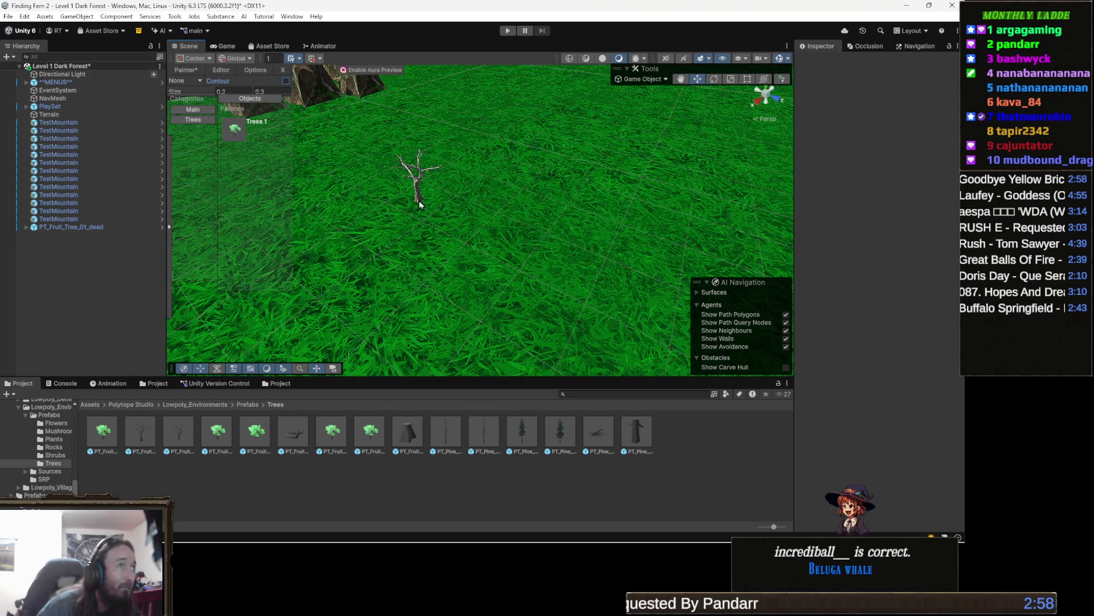
- Paint two strokes of fruit, pine and dead trees across the grass near the mountains
scroll(421, 208, "down", 5)
scroll(432, 212, "up", 3)
mouse_move(446, 174)
left_mouse_down()
mouse_move(458, 219)
mouse_move(530, 228)
mouse_move(622, 210)
mouse_move(521, 317)
mouse_move(364, 268)
mouse_move(465, 166)
mouse_move(646, 143)
left_mouse_up()
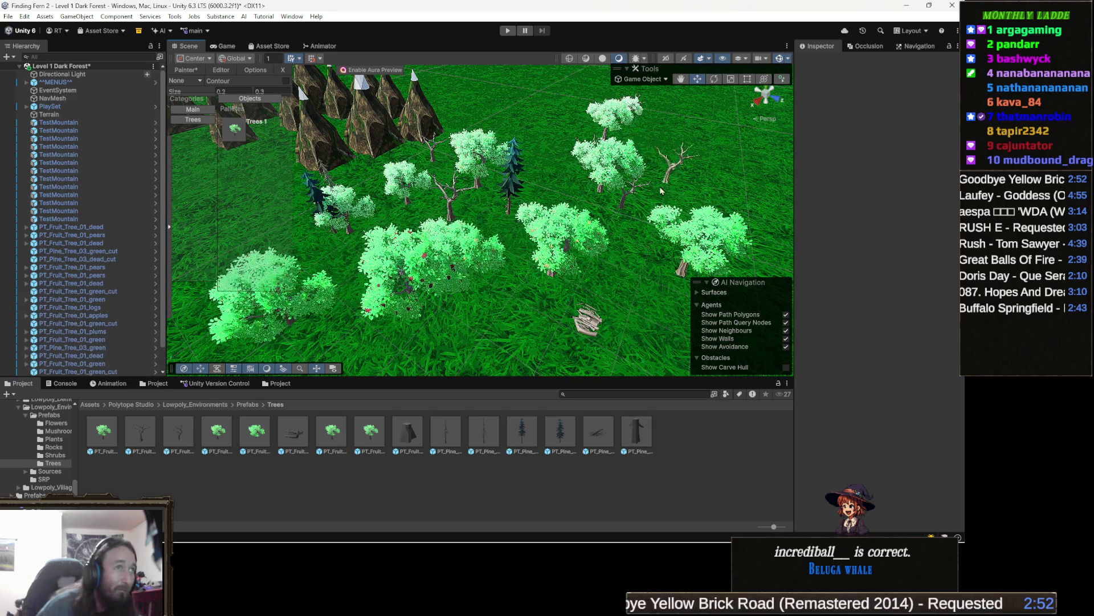
scroll(646, 142, "down", 3)
scroll(646, 143, "up", 3)
mouse_move(594, 210)
left_mouse_down()
mouse_move(513, 143)
mouse_move(467, 188)
mouse_move(587, 239)
mouse_move(520, 166)
left_mouse_up()
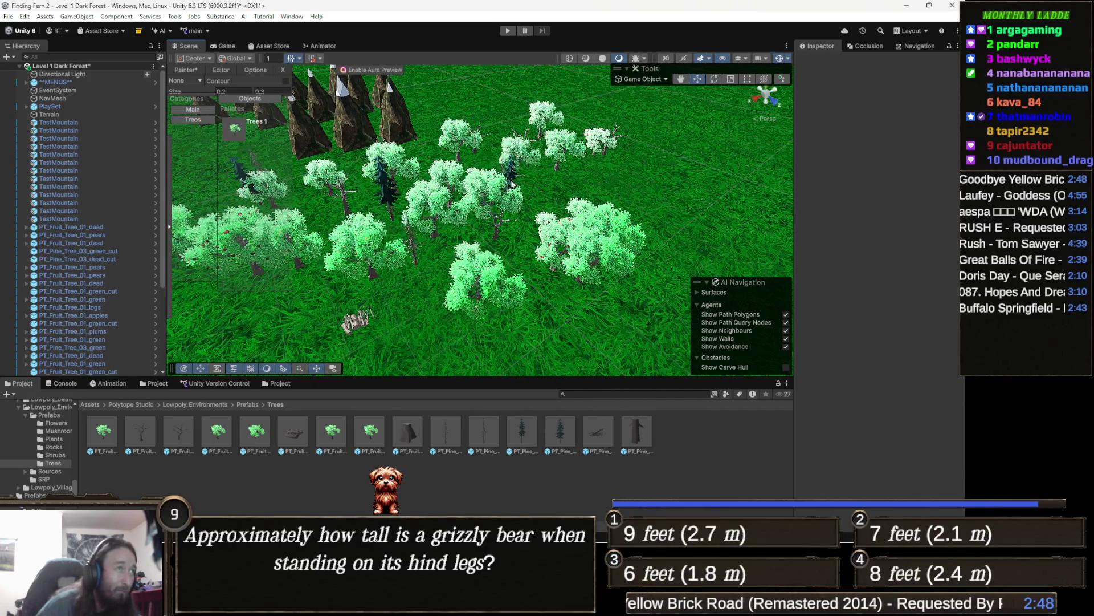
scroll(415, 263, "down", 3)
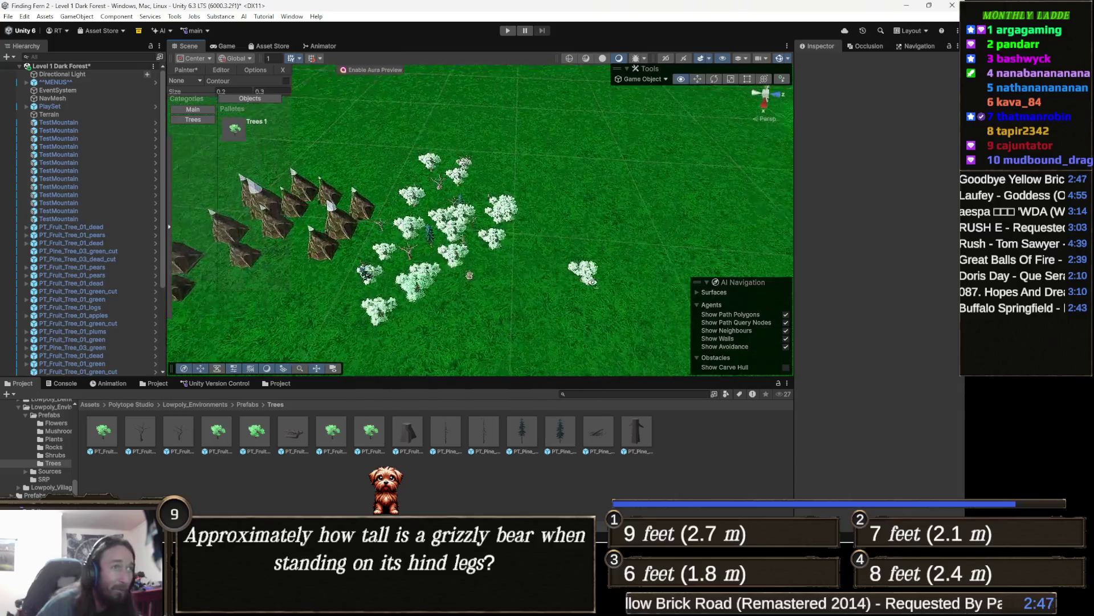
scroll(593, 281, "down", 2)
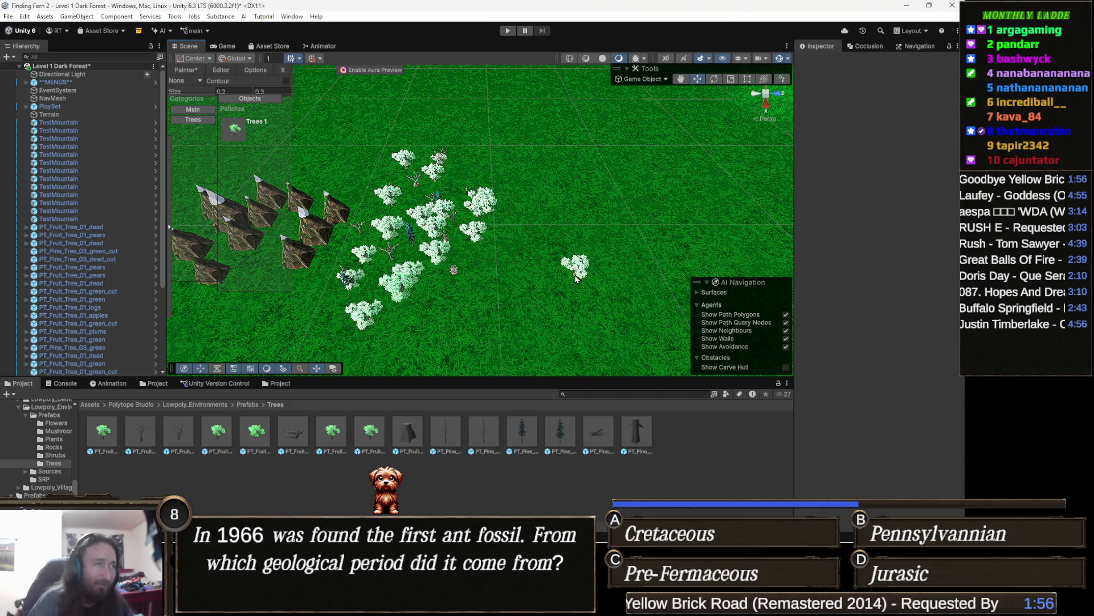
mouse_move(553, 285)
left_mouse_down()
mouse_move(575, 311)
mouse_move(560, 298)
left_mouse_up()
- Paint another stroke of trees beside the existing forest and swing the view over it
mouse_move(556, 299)
left_mouse_down()
mouse_move(524, 274)
mouse_move(513, 297)
mouse_move(547, 296)
mouse_move(622, 211)
mouse_move(633, 259)
mouse_move(655, 205)
mouse_move(675, 280)
mouse_move(638, 302)
mouse_move(530, 342)
mouse_move(411, 336)
mouse_move(496, 314)
mouse_move(547, 257)
mouse_move(491, 320)
mouse_move(474, 299)
mouse_move(433, 288)
mouse_move(546, 316)
mouse_move(518, 284)
mouse_move(478, 188)
mouse_move(530, 242)
mouse_move(370, 336)
mouse_move(362, 358)
mouse_move(455, 363)
left_mouse_up()
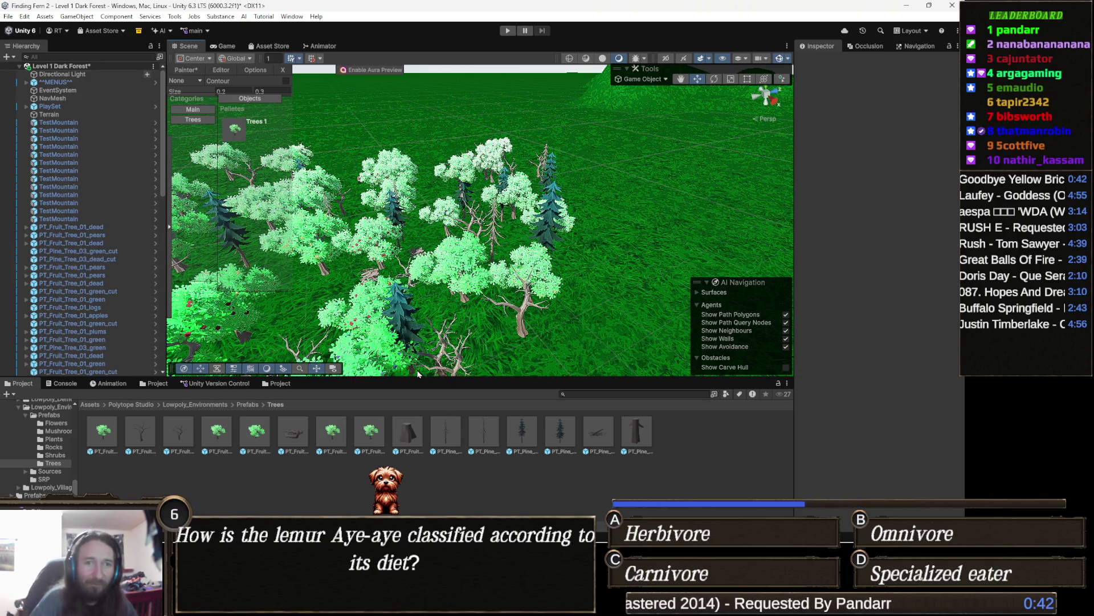
left_click_drag(418, 371, 495, 261)
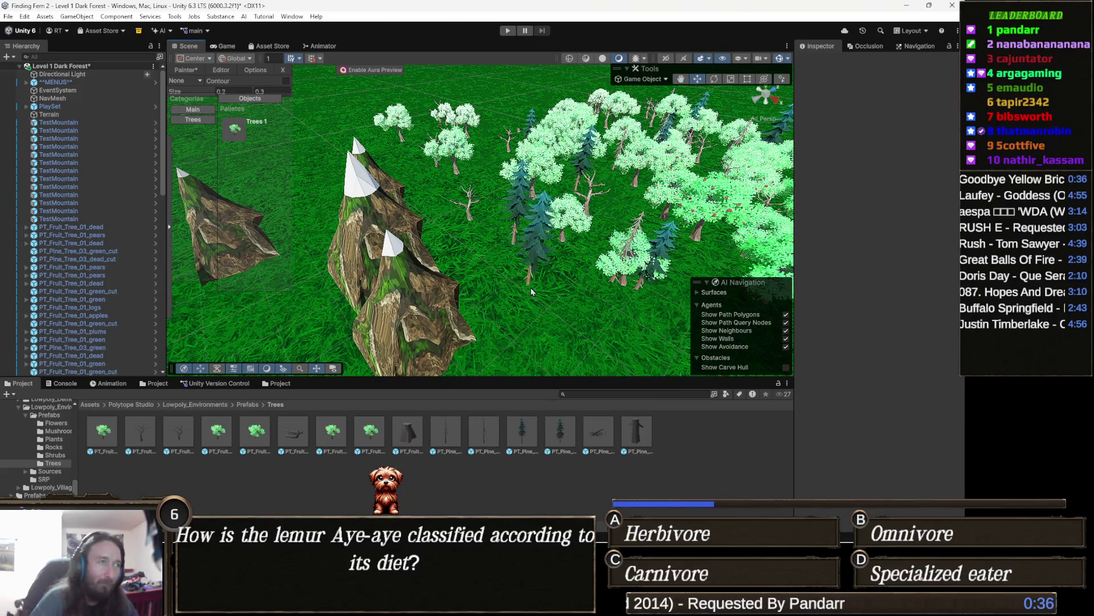
scroll(570, 316, "up", 5)
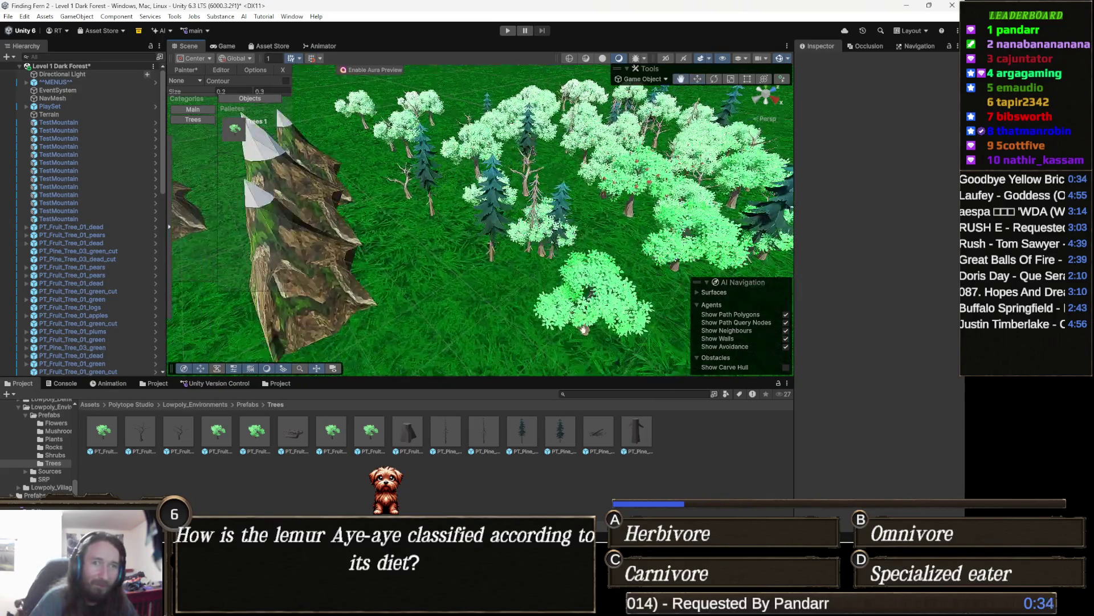
scroll(588, 317, "down", 5)
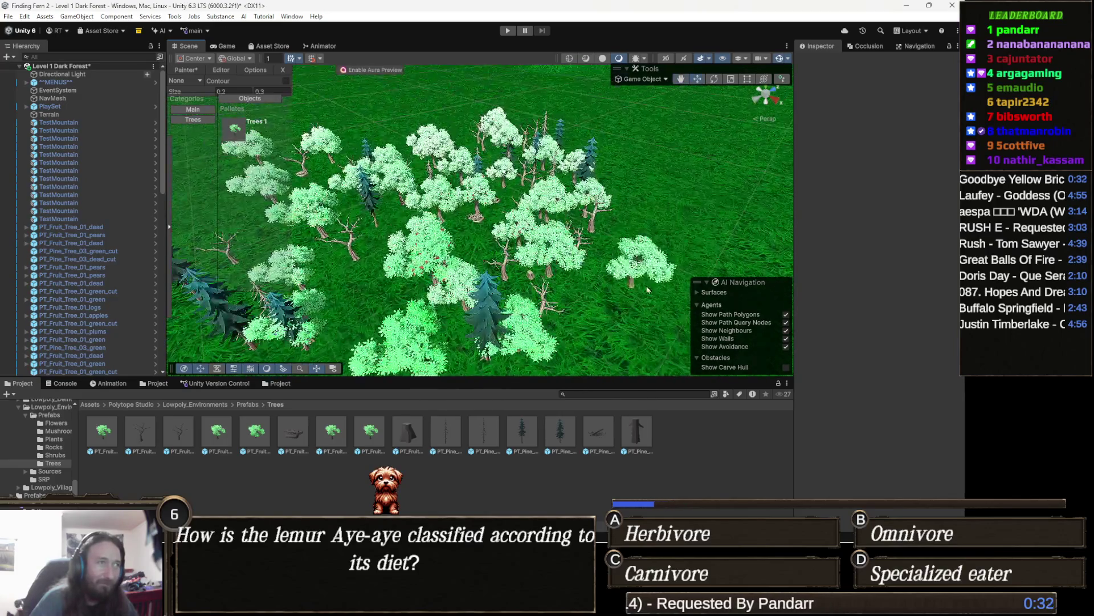
- Select the Terrain, orbit across the forest and mountains, and open the Tools menu
left_click(603, 296)
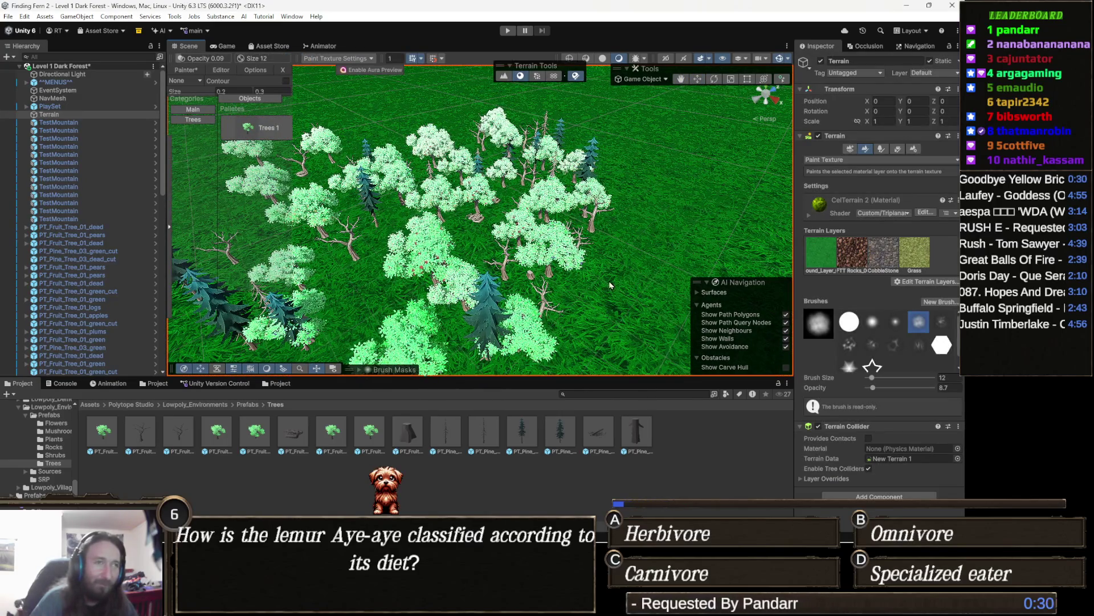
left_click_drag(617, 256, 561, 256)
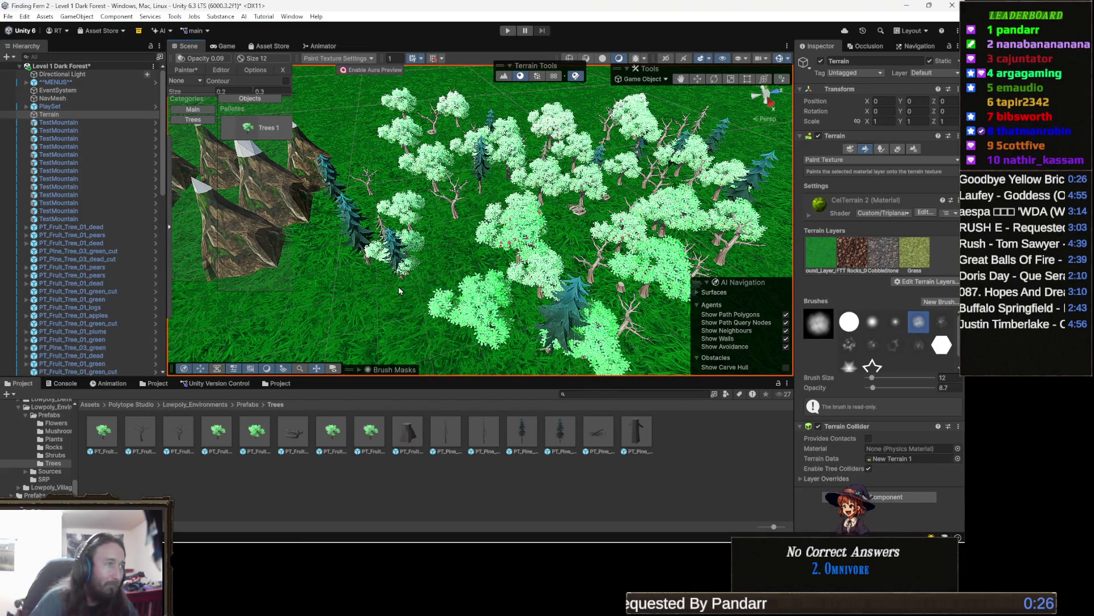
left_click_drag(371, 289, 386, 286)
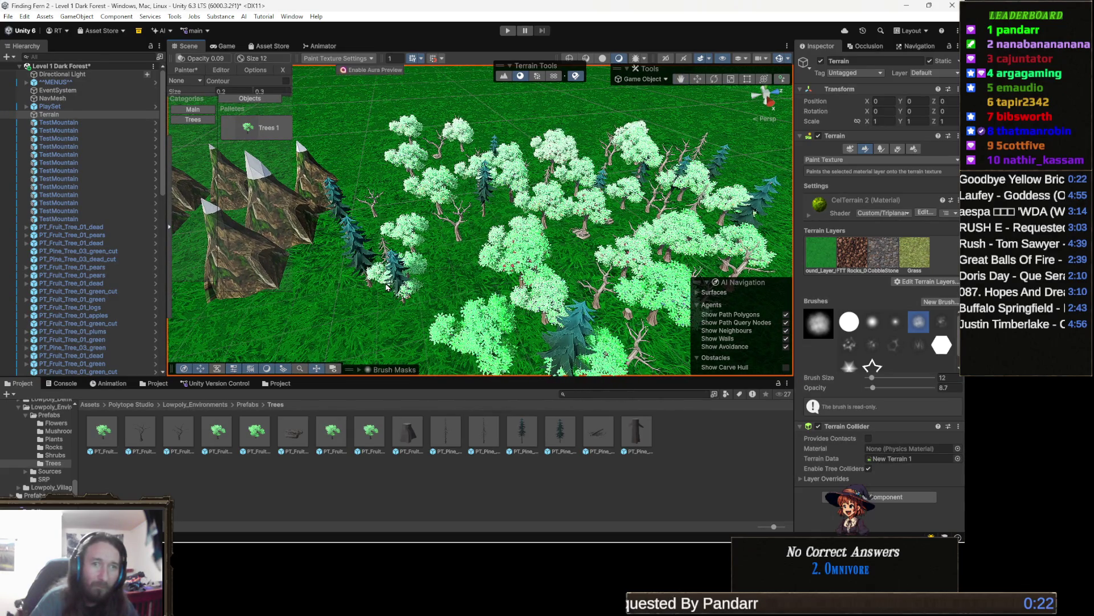
mouse_move(430, 266)
left_mouse_down()
mouse_move(415, 252)
mouse_move(501, 257)
mouse_move(494, 239)
mouse_move(488, 276)
left_mouse_up()
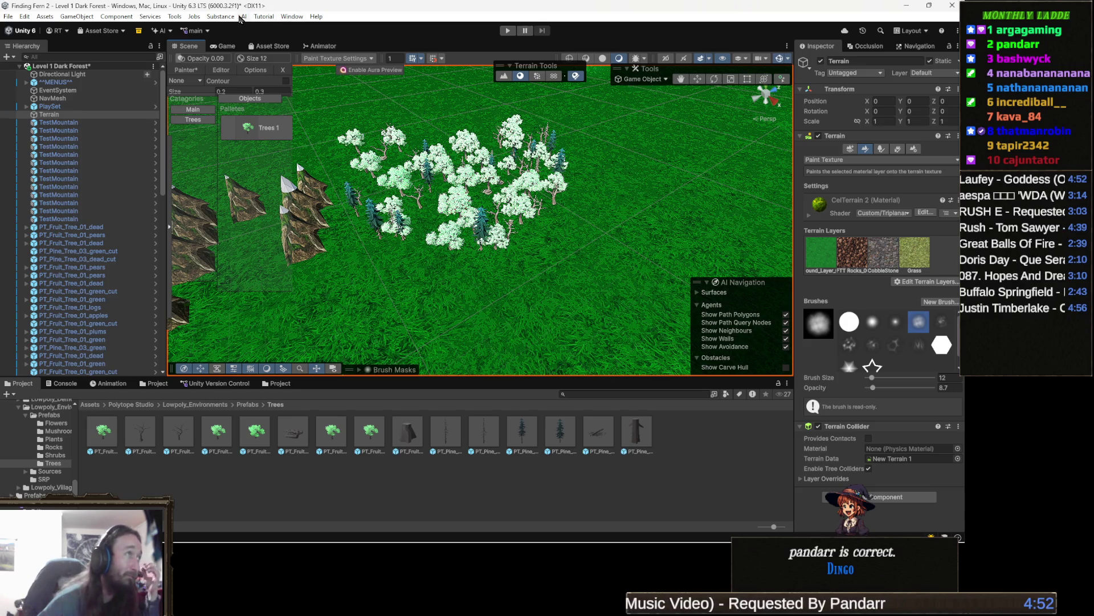
left_click(180, 19)
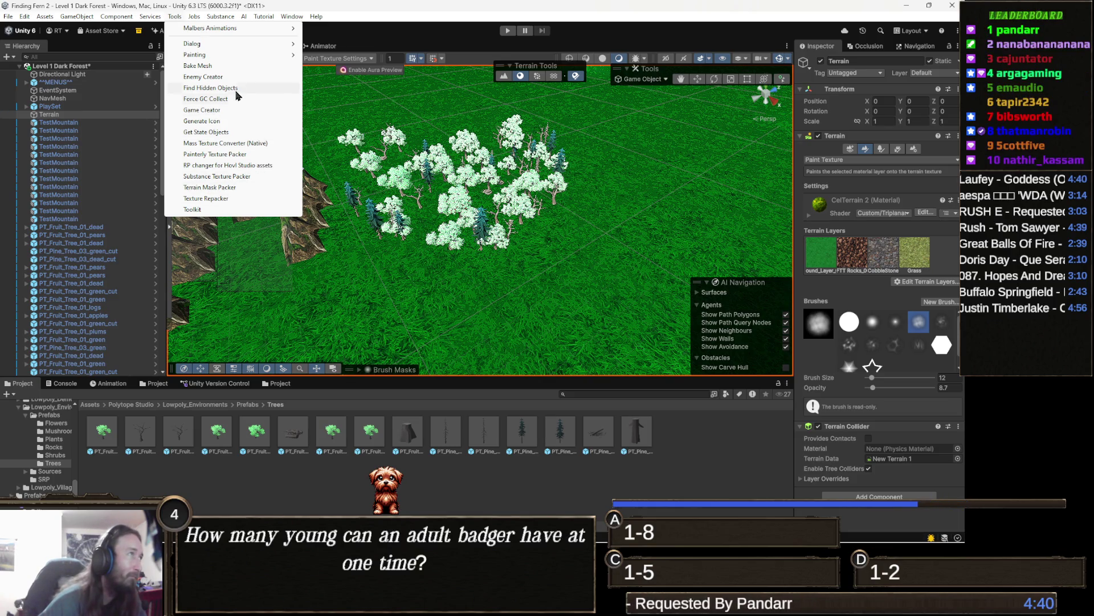
- Open the Package Manager from Window > Package Management
mouse_move(234, 21)
mouse_move(283, 21)
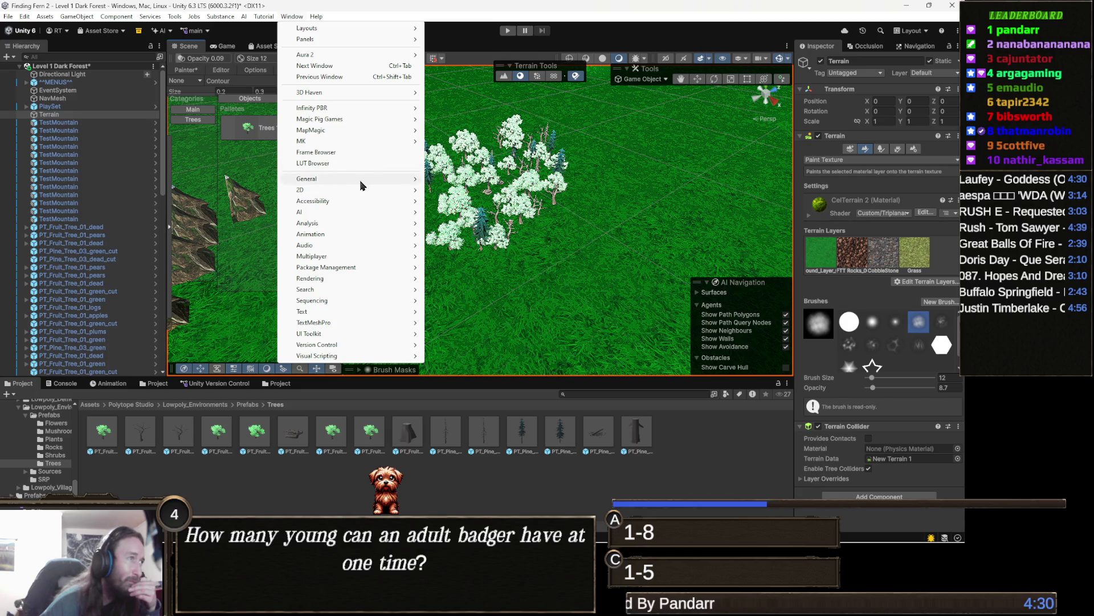
mouse_move(363, 180)
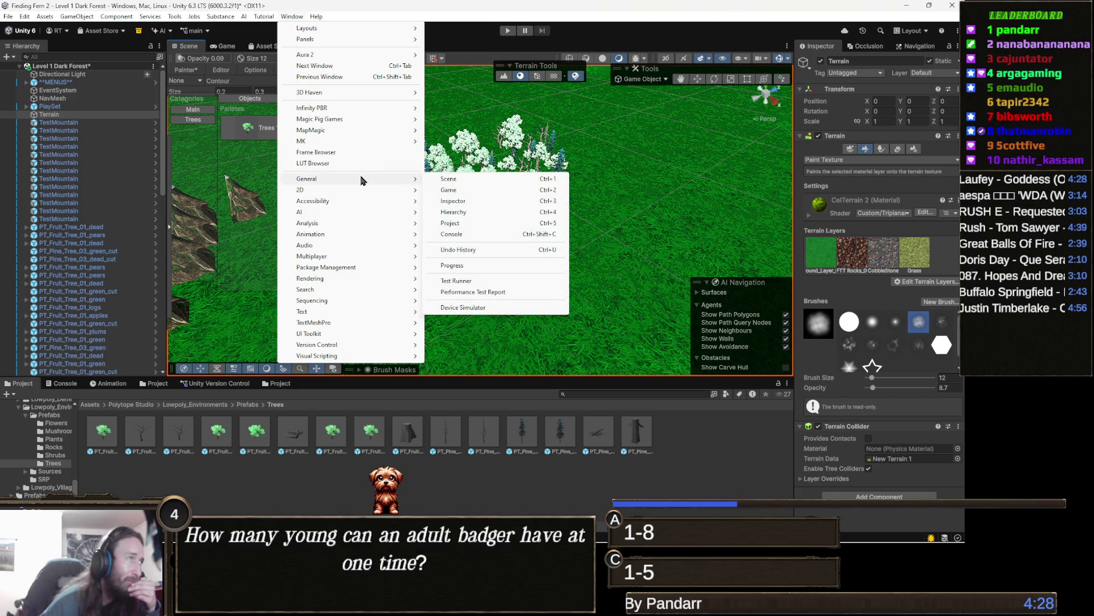
mouse_move(344, 225)
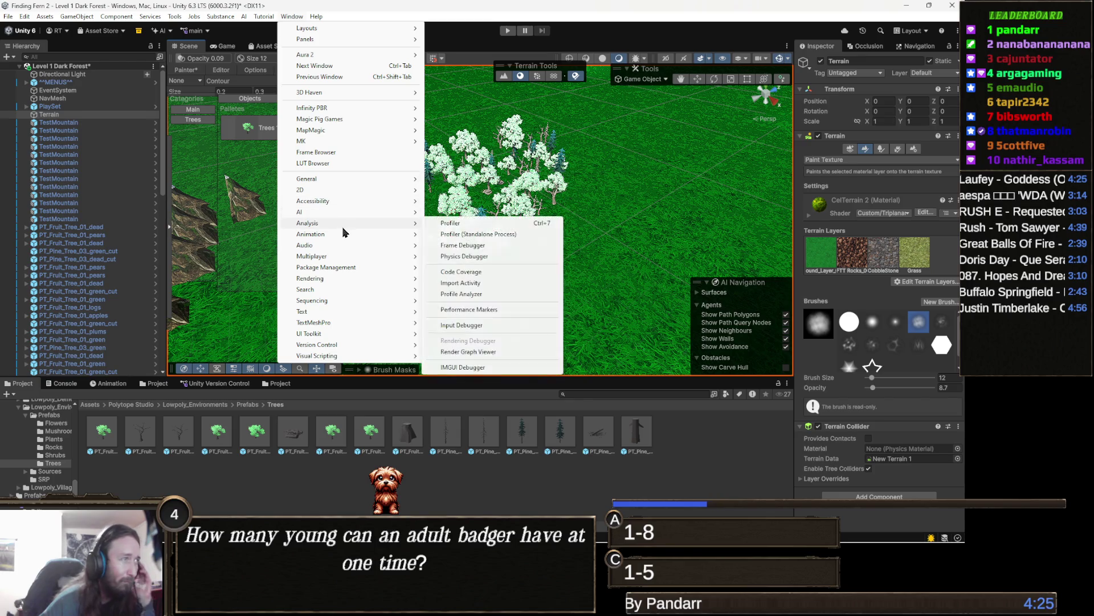
mouse_move(351, 271)
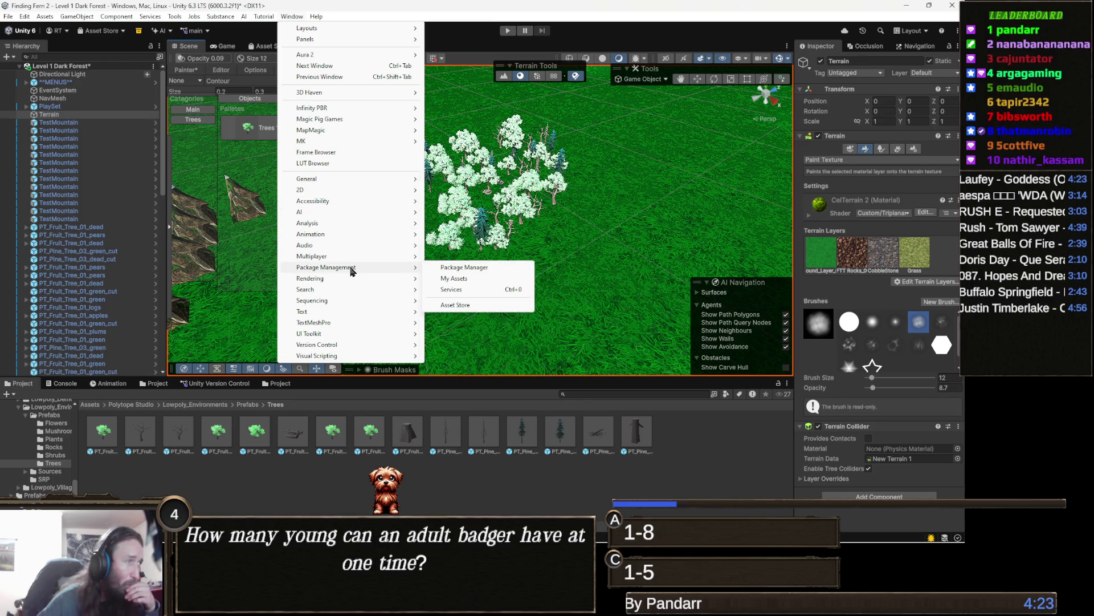
left_click(473, 268)
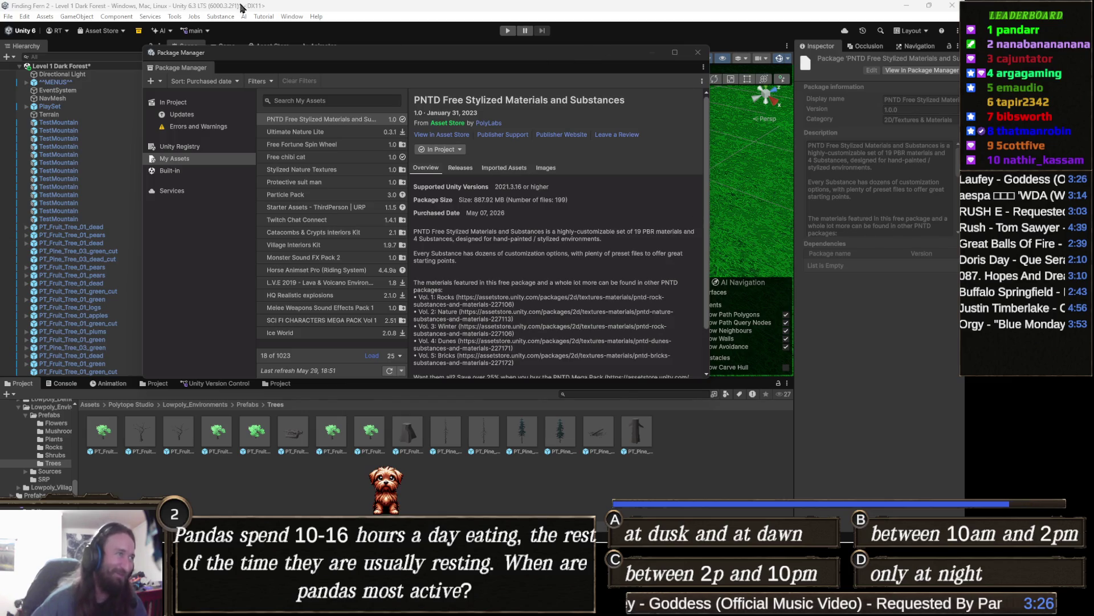
- Start a search in the Package Manager's My Assets list
left_click(343, 99)
- Search My Assets for 'lux' and download the Lux Water package
type("lux")
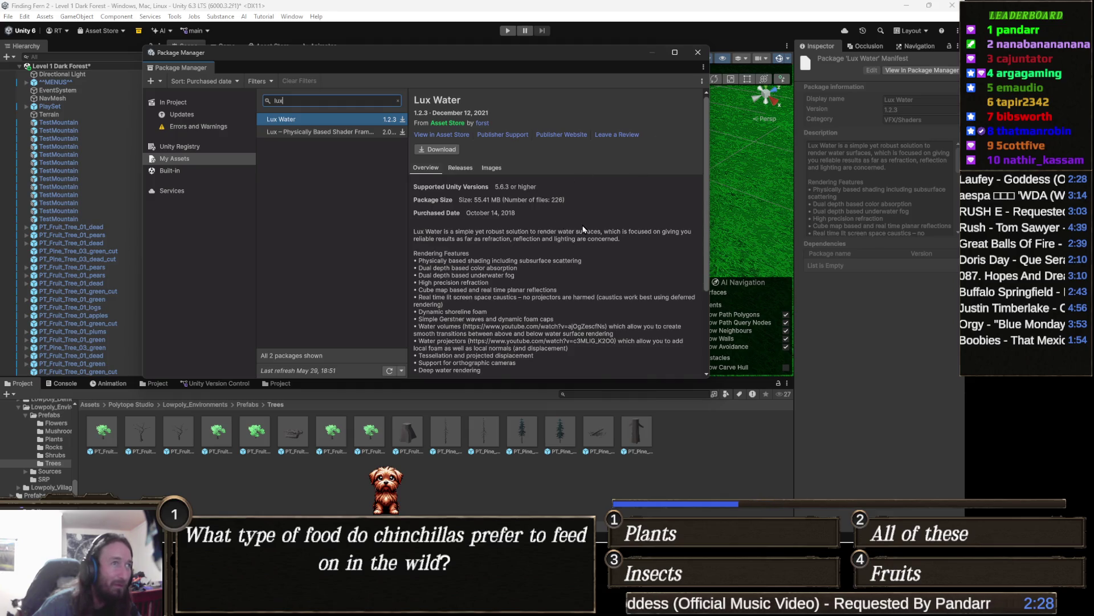
left_click(447, 150)
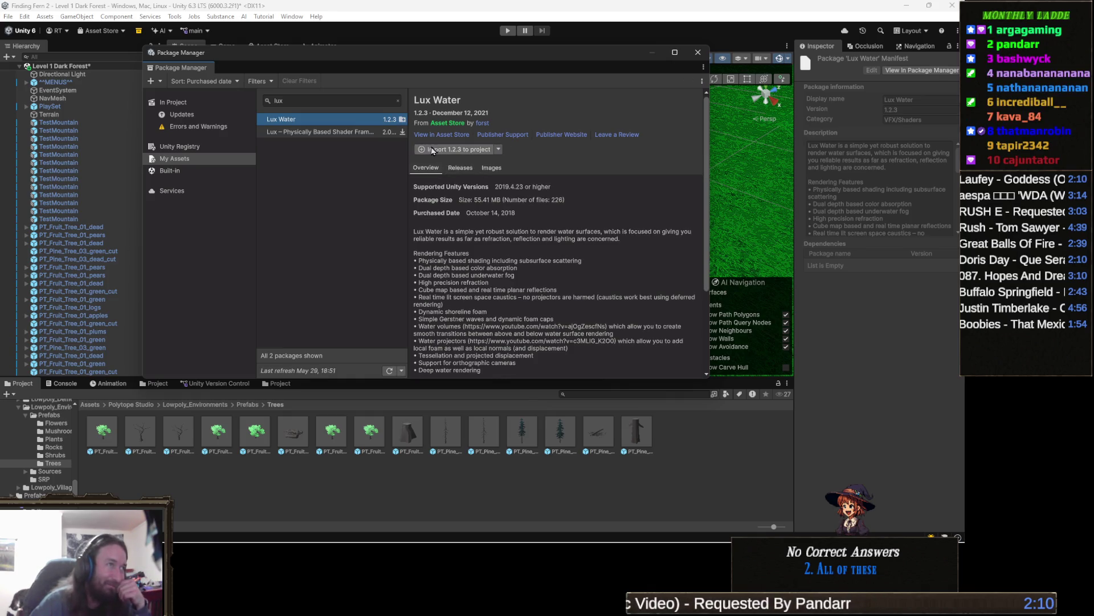
- Import all Lux Water 1.2.3 package files into the project
left_click(429, 149)
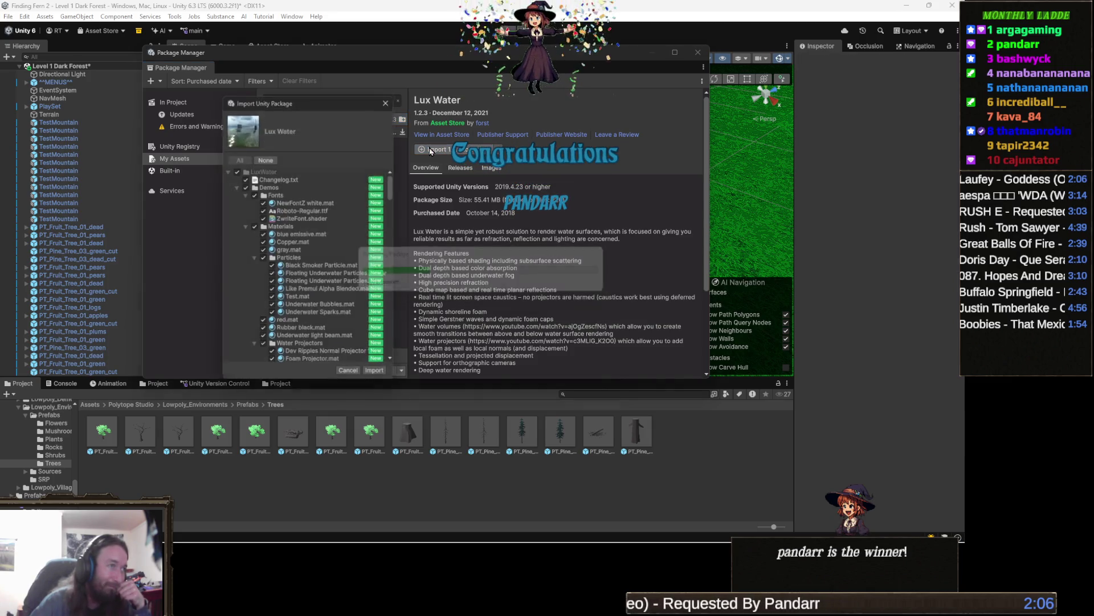
left_click(379, 376)
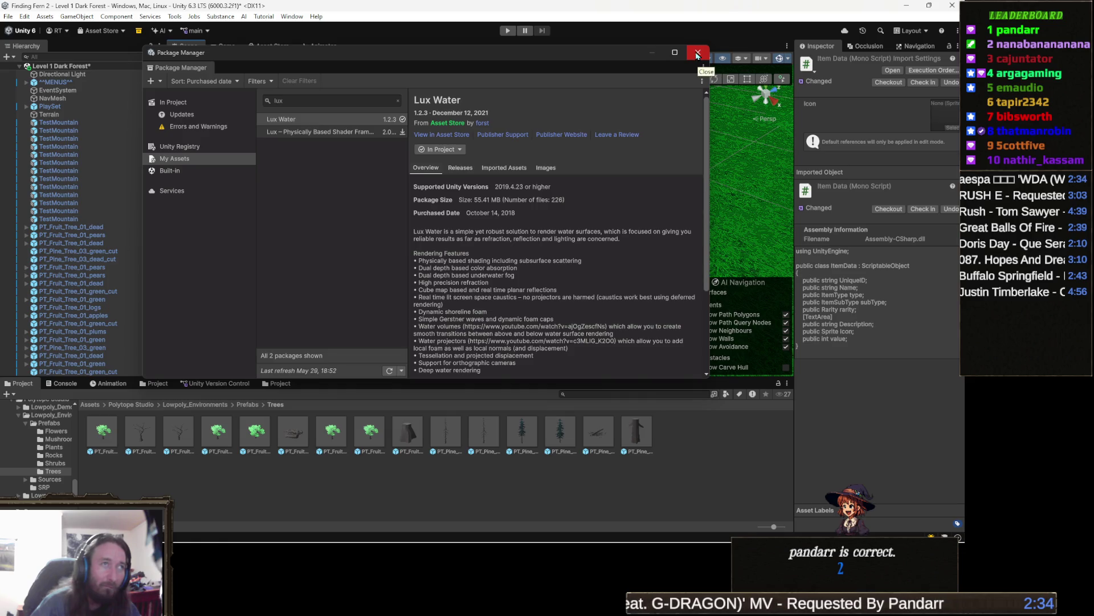
- Close the Package Manager, search the Project window for 'lux water' and select the Water Volume Demo folder
left_click(698, 53)
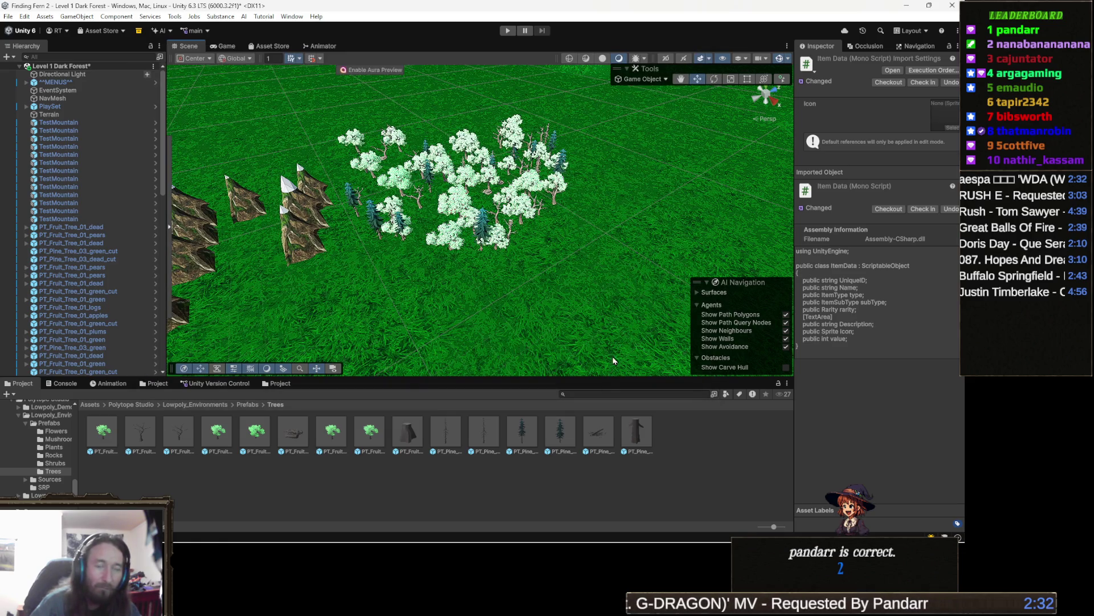
left_click(666, 394)
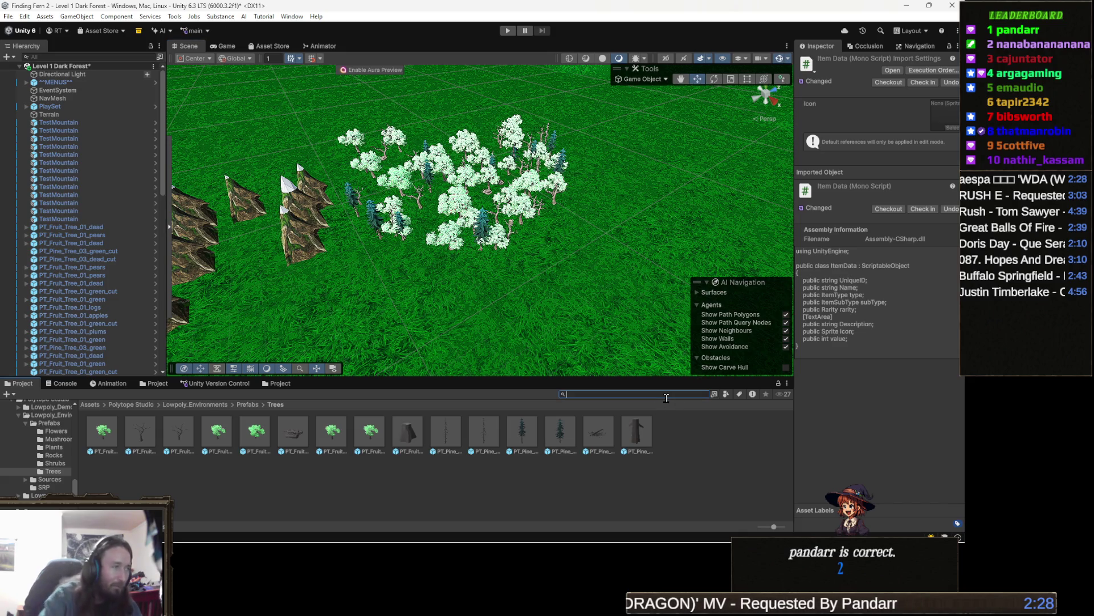
type("lux")
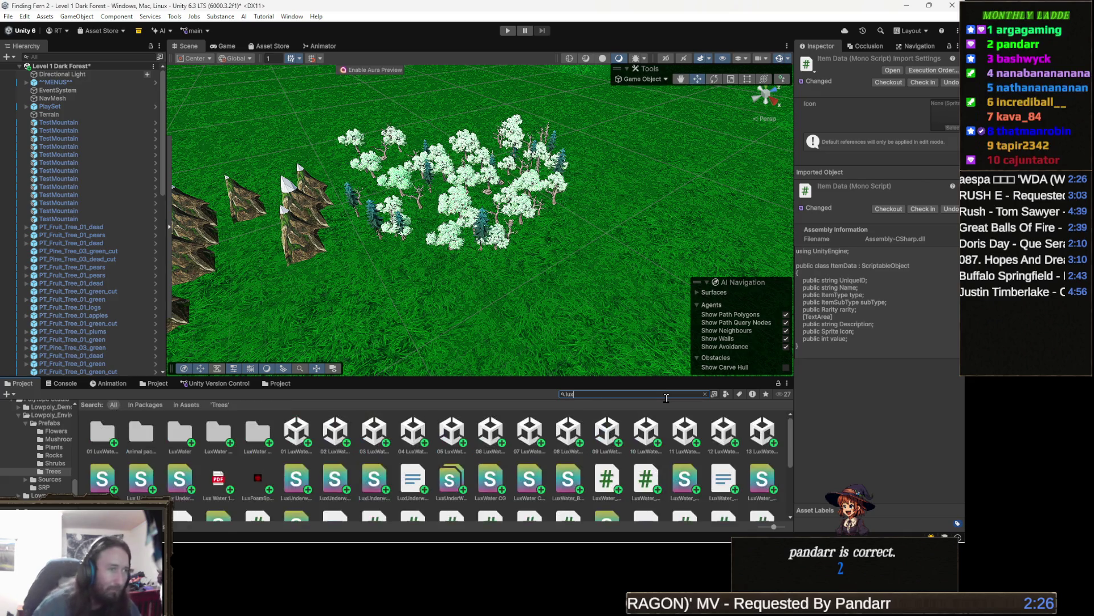
type(" water")
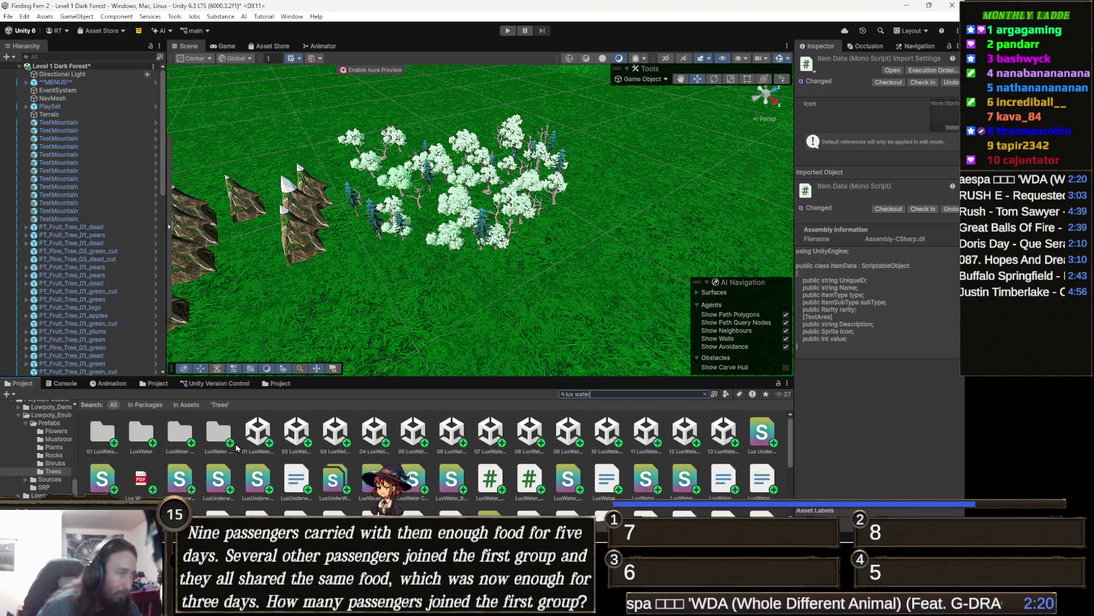
left_click(220, 436)
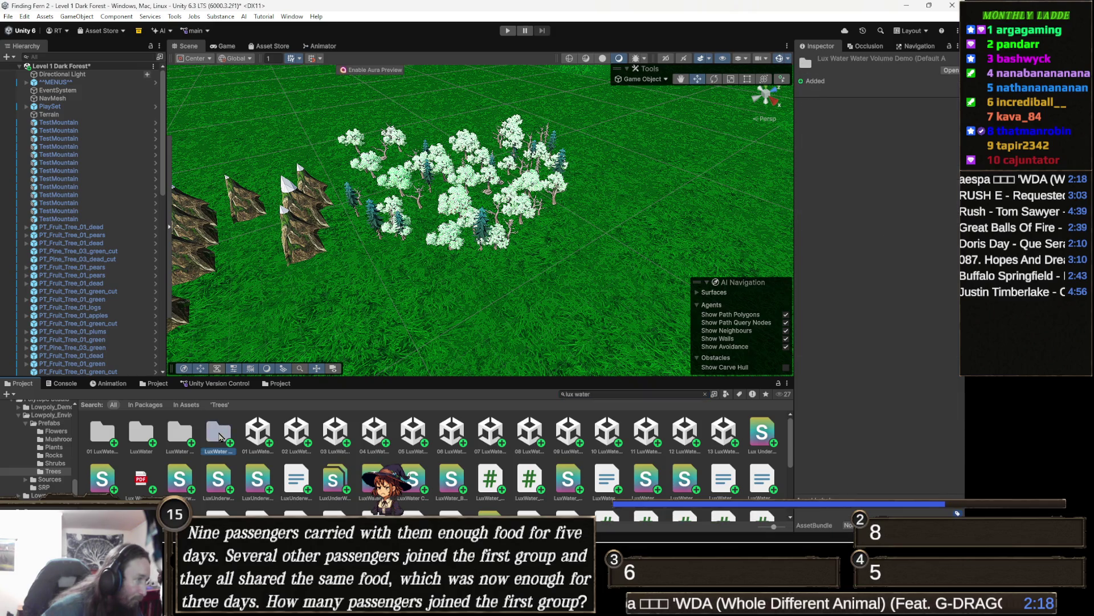
- Navigate to the LuxWater > Demos > Prefabs folder in the Project window
double_click(220, 437)
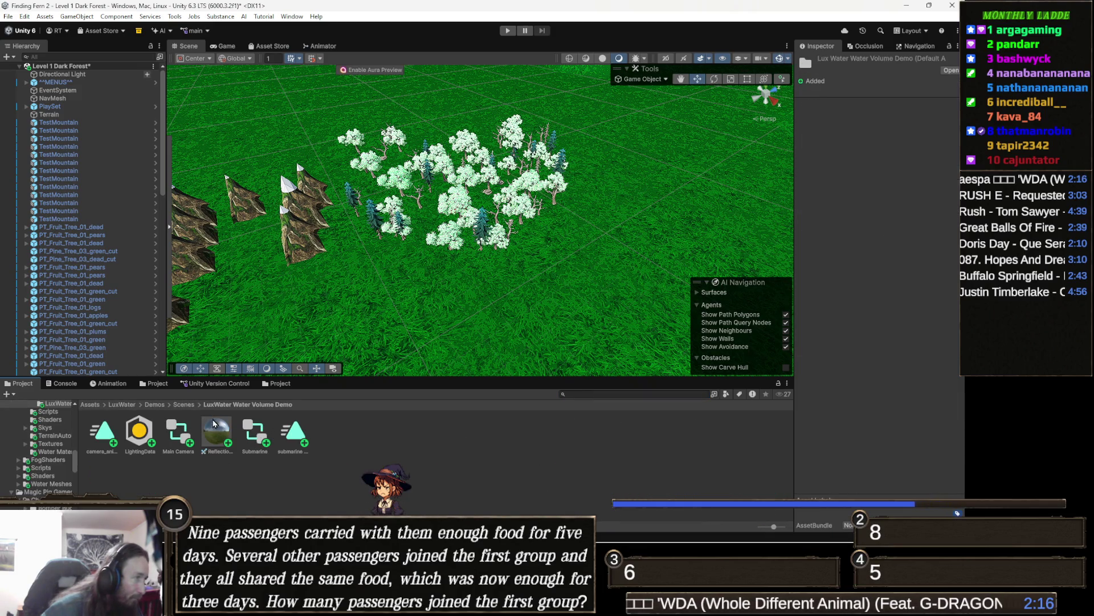
left_click(122, 404)
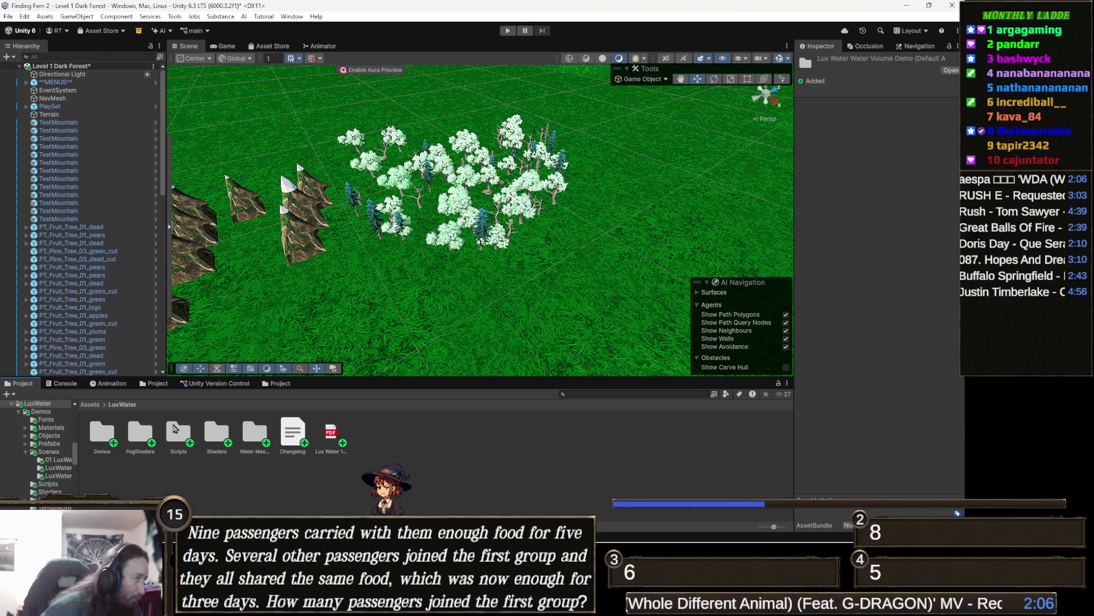
left_click(138, 436)
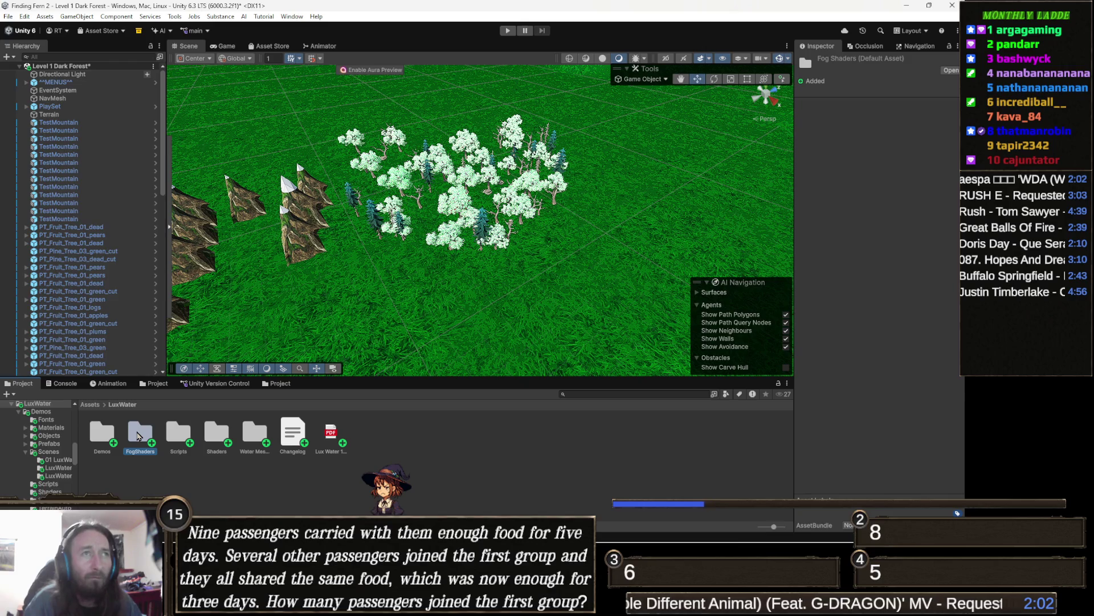
key("Left")
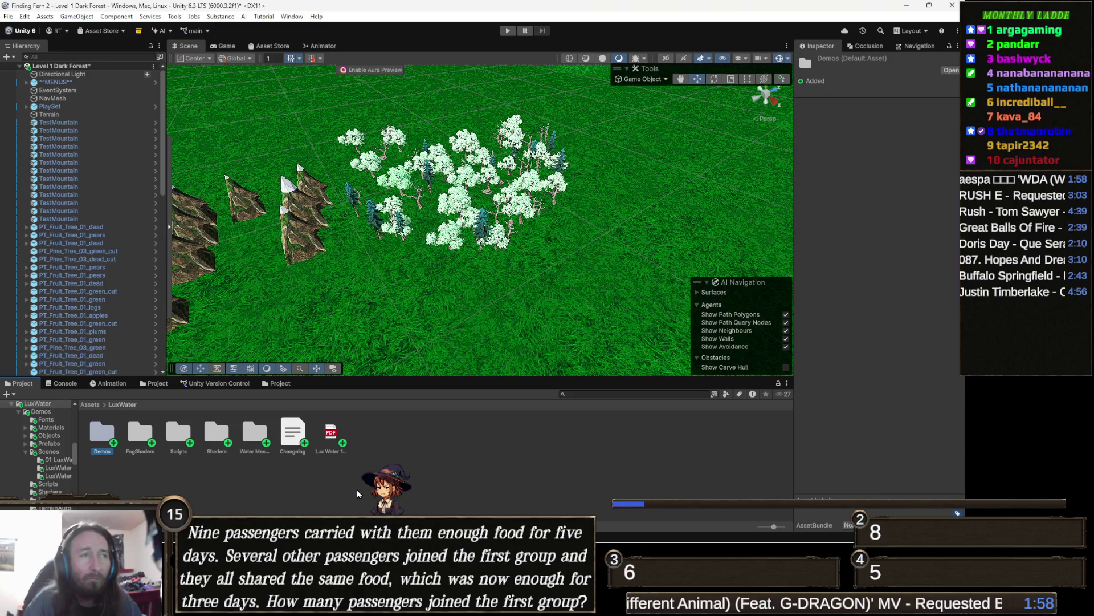
key("Return")
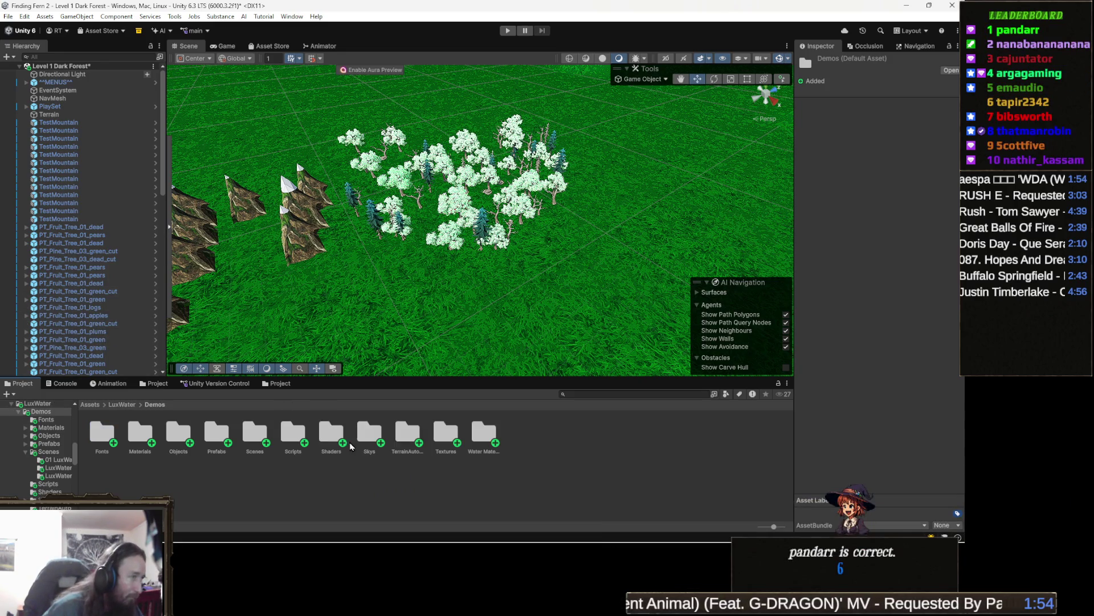
double_click(227, 438)
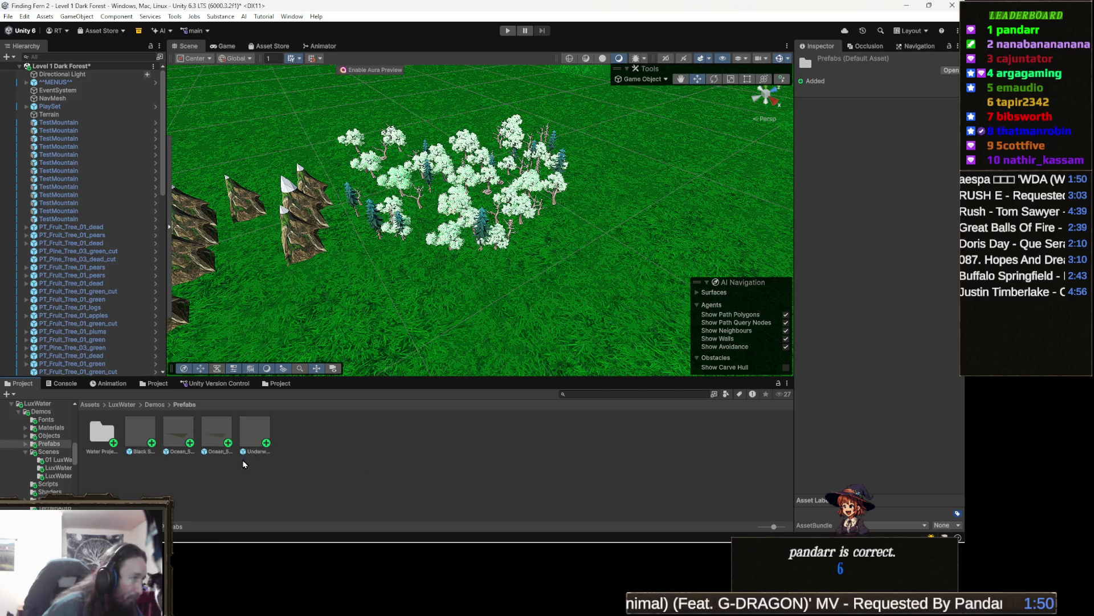
- Preview the Black Smoker Effect, Ocean_5x5 and Ocean_5x5 and Skirt prefabs in the Inspector
left_click(150, 443)
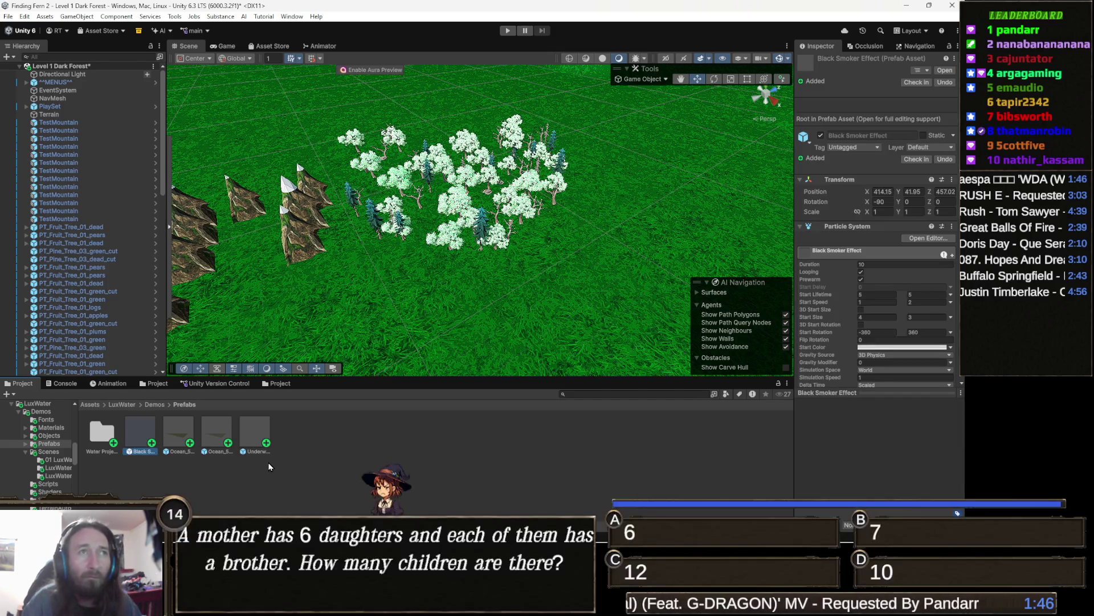
key("Right")
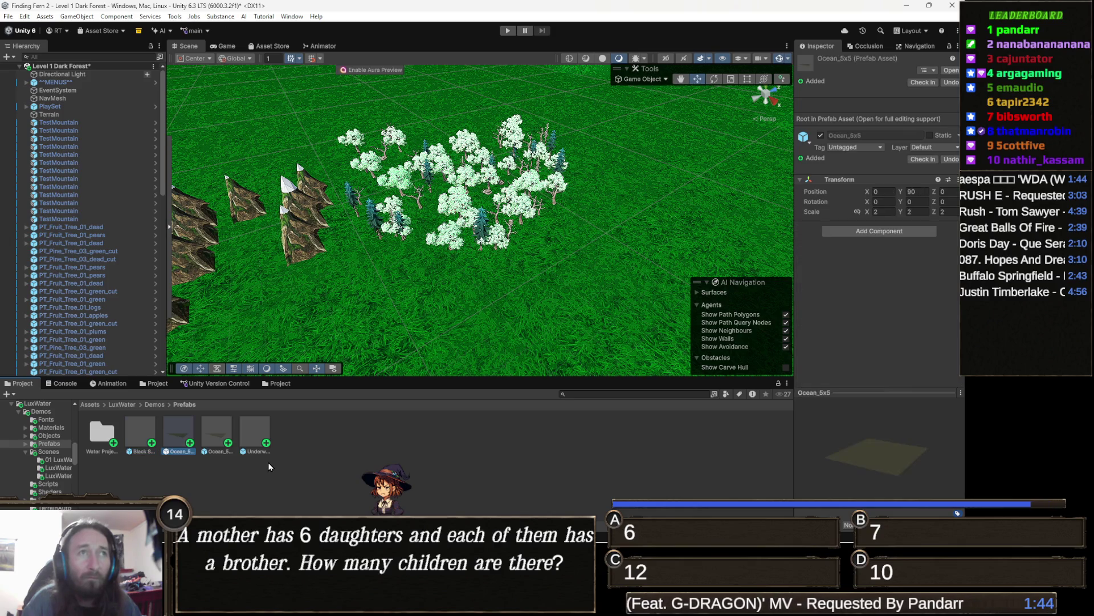
key("Right")
key("Left")
- Place the Ocean_5x5 prefab over the terrain, frame it and raise it to Y 23
left_click_drag(200, 421, 578, 228)
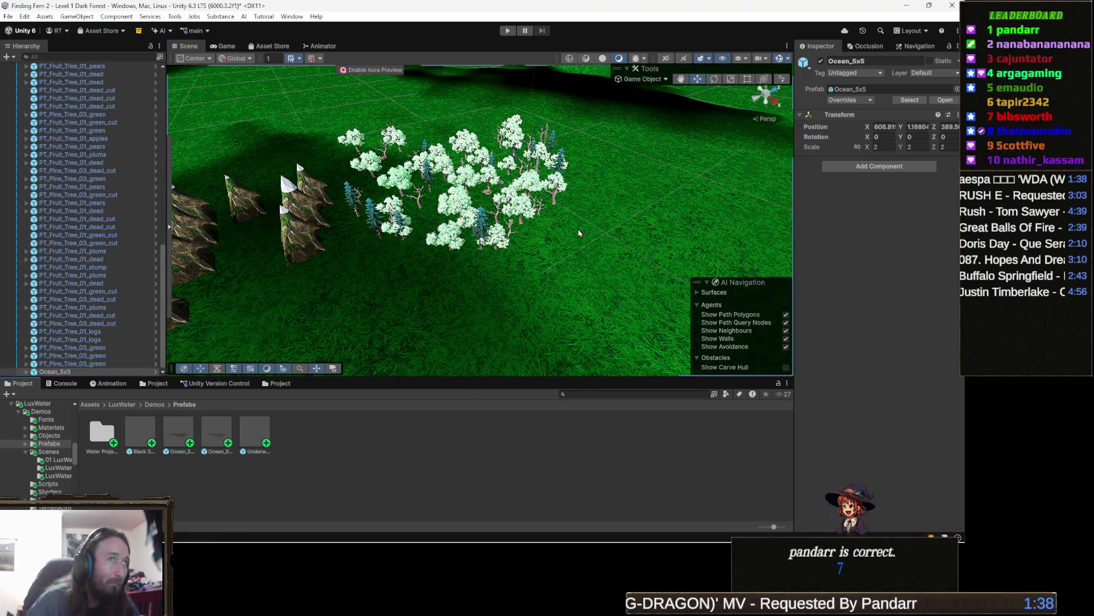
mouse_move(507, 302)
left_mouse_down()
mouse_move(576, 237)
mouse_move(567, 252)
mouse_move(557, 249)
mouse_move(566, 227)
mouse_move(542, 244)
mouse_move(583, 241)
left_mouse_up()
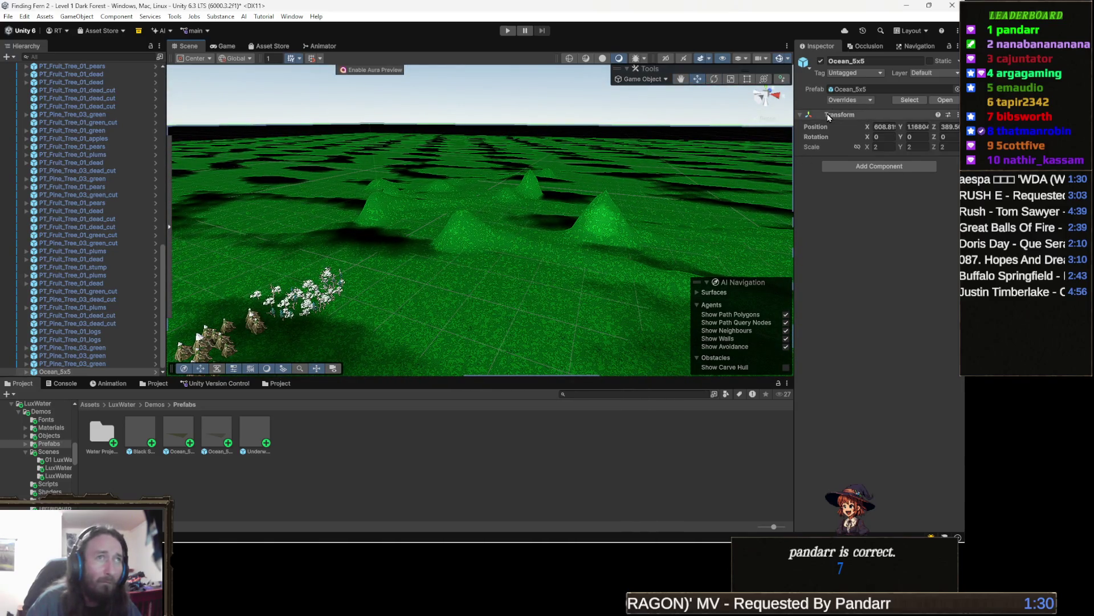
mouse_move(410, 263)
left_mouse_down()
mouse_move(405, 270)
mouse_move(374, 183)
mouse_move(374, 228)
mouse_move(411, 230)
mouse_move(433, 205)
left_mouse_up()
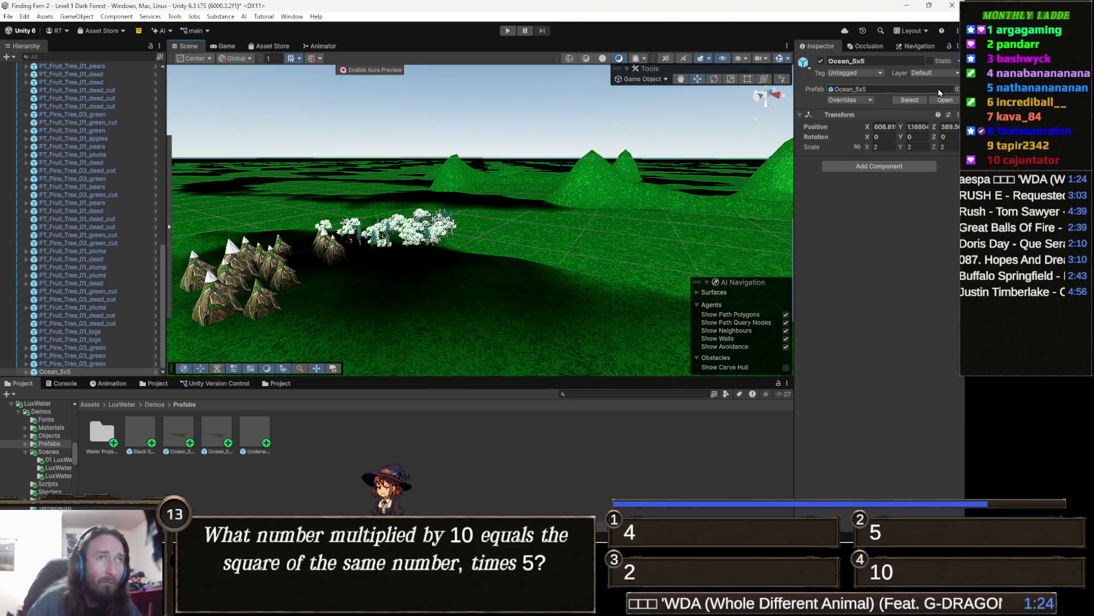
key("f")
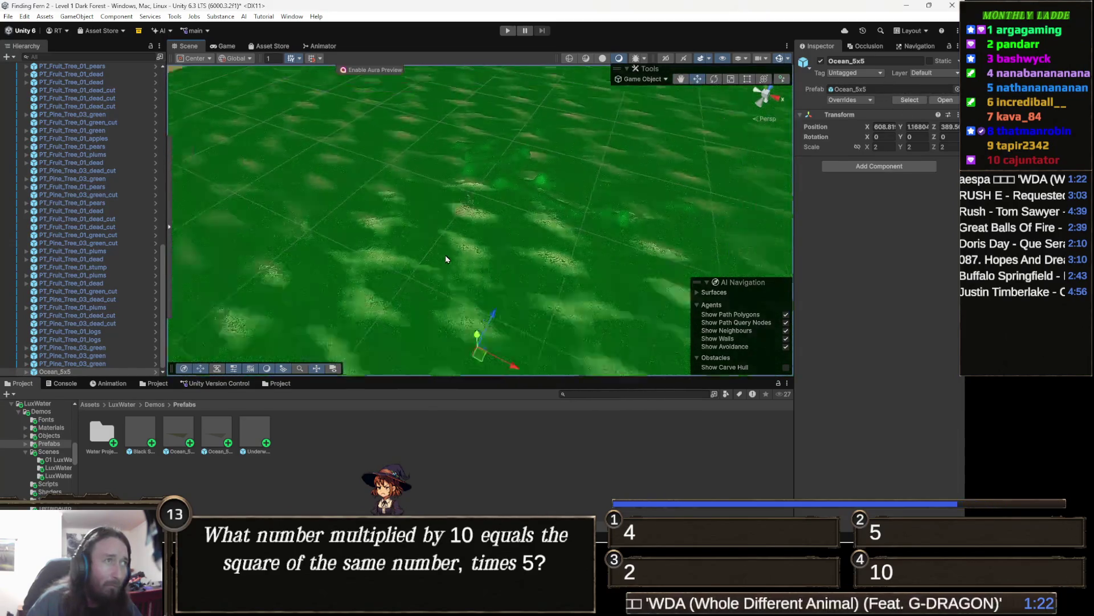
mouse_move(471, 259)
left_mouse_down()
mouse_move(477, 200)
mouse_move(442, 98)
mouse_move(448, 188)
mouse_move(490, 207)
left_mouse_up()
left_click_drag(461, 251, 463, 251)
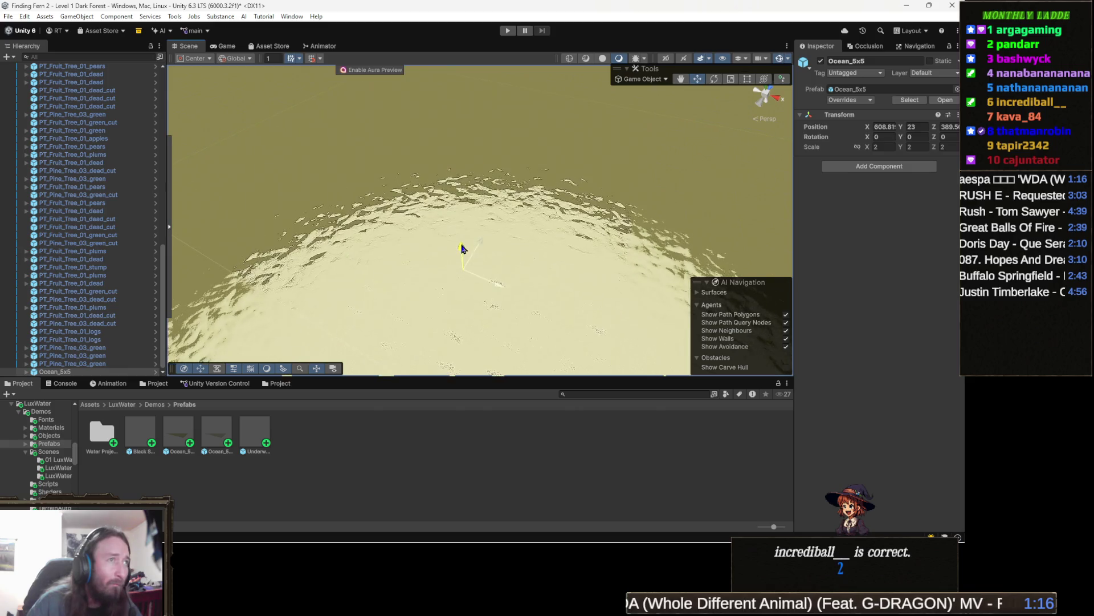
- Undo the raise and drag Ocean_5x5 across the terrain
key("ctrl+z")
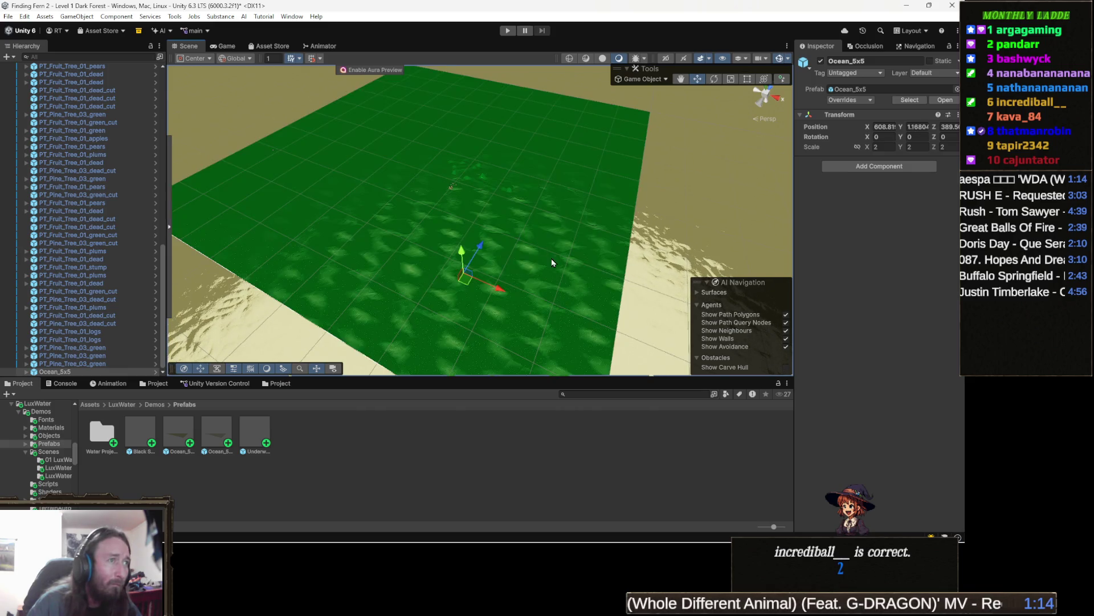
scroll(479, 245, "up", 2)
mouse_move(452, 239)
left_mouse_down()
mouse_move(515, 240)
mouse_move(527, 296)
mouse_move(553, 217)
left_mouse_up()
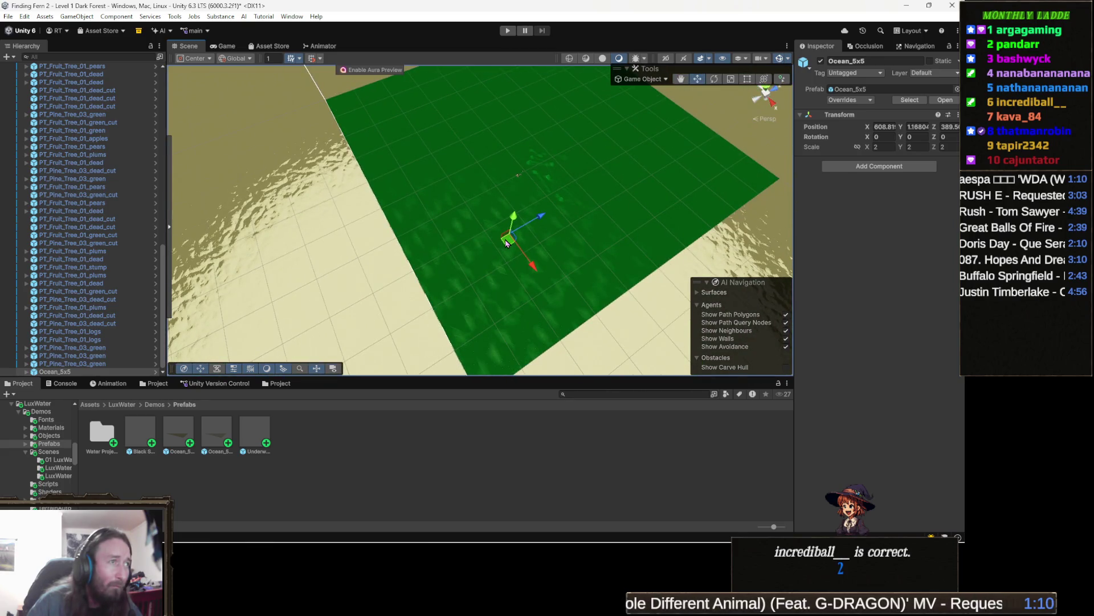
mouse_move(509, 245)
left_mouse_down()
mouse_move(512, 208)
mouse_move(554, 191)
mouse_move(419, 235)
mouse_move(442, 231)
mouse_move(440, 191)
mouse_move(423, 165)
mouse_move(410, 170)
left_mouse_up()
scroll(442, 222, "down", 10)
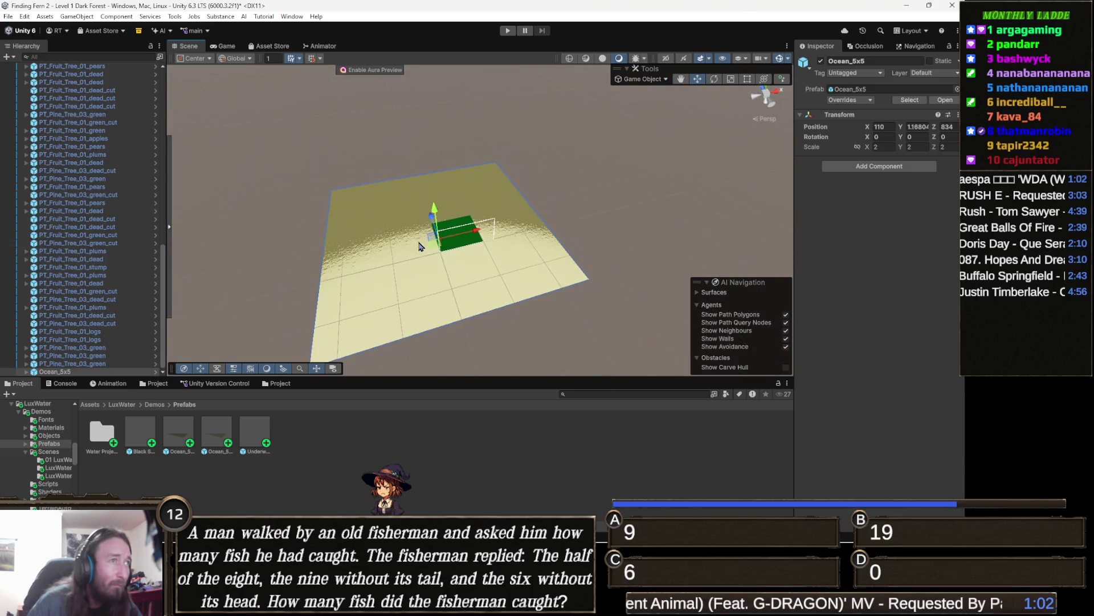
scroll(365, 285, "up", 5)
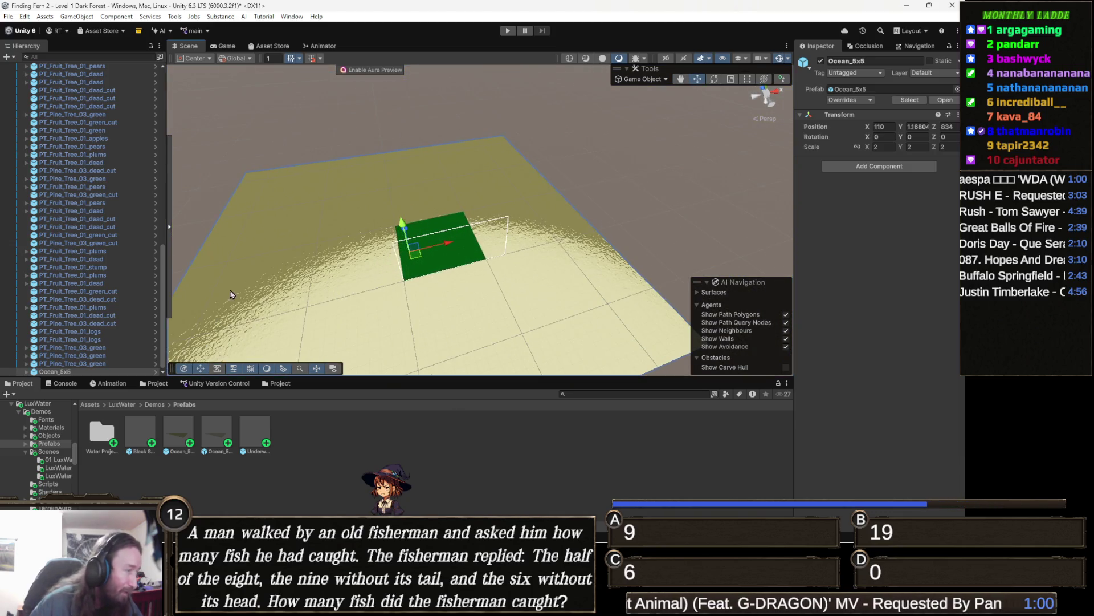
scroll(445, 216, "up", 5)
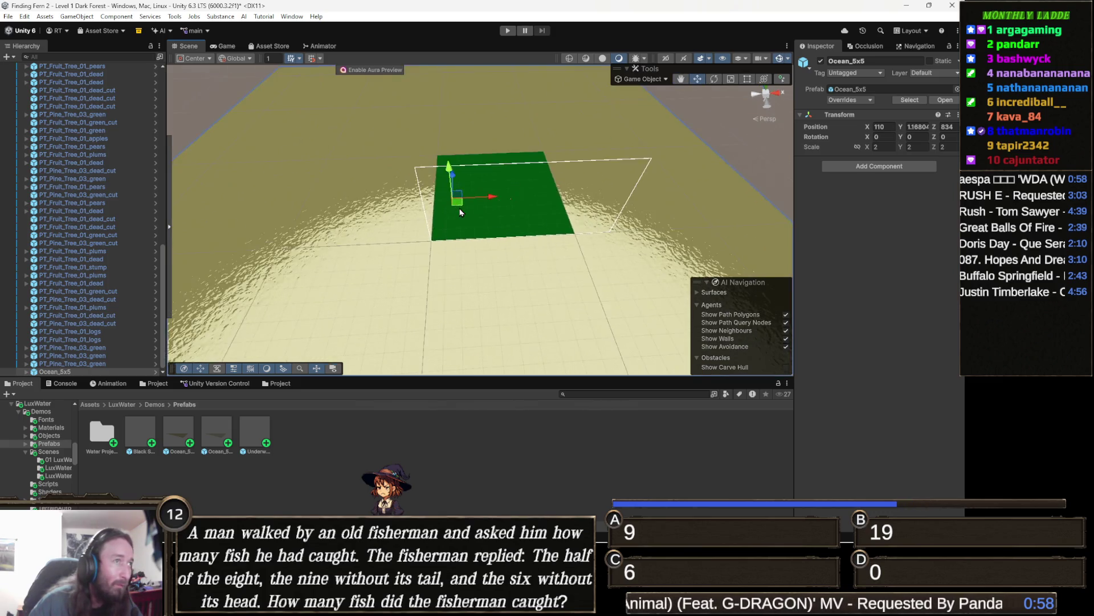
scroll(461, 212, "up", 3)
- Scale Ocean_5x5 to 0.5504 and move it to position 465, -2, 521
key("r")
left_click_drag(398, 197, 360, 210)
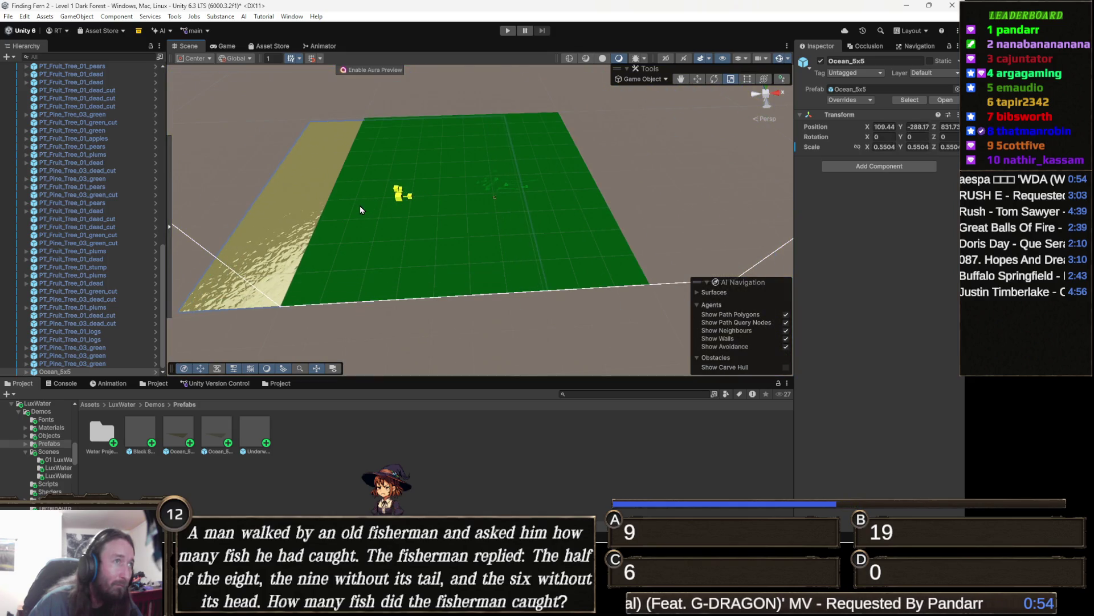
key("w")
mouse_move(390, 172)
left_mouse_down()
mouse_move(385, 114)
mouse_move(380, 122)
left_mouse_up()
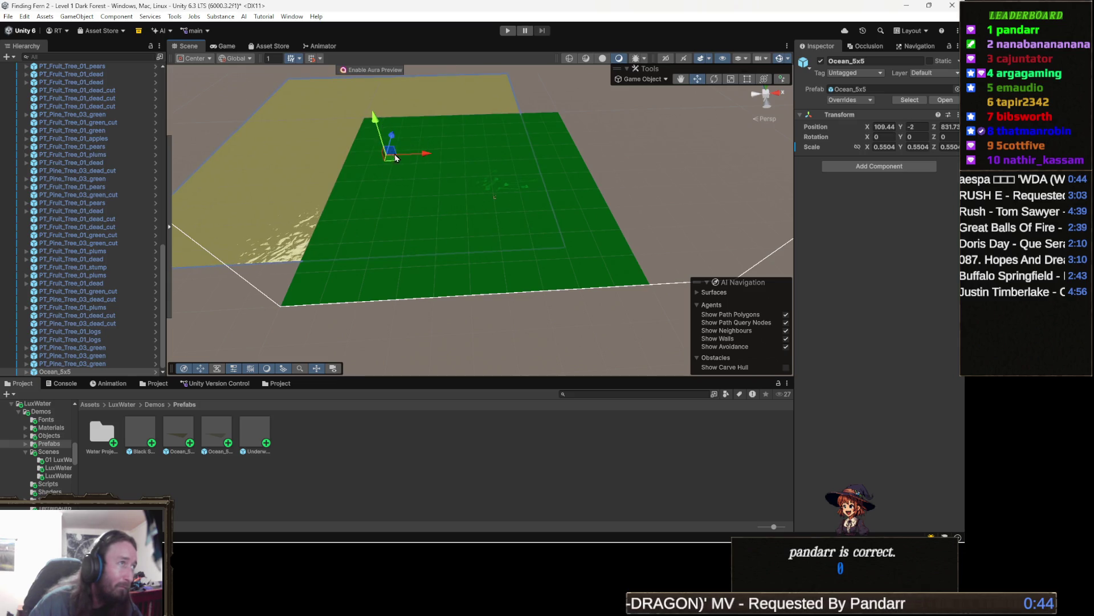
mouse_move(388, 163)
left_mouse_down()
mouse_move(453, 178)
mouse_move(462, 197)
left_mouse_up()
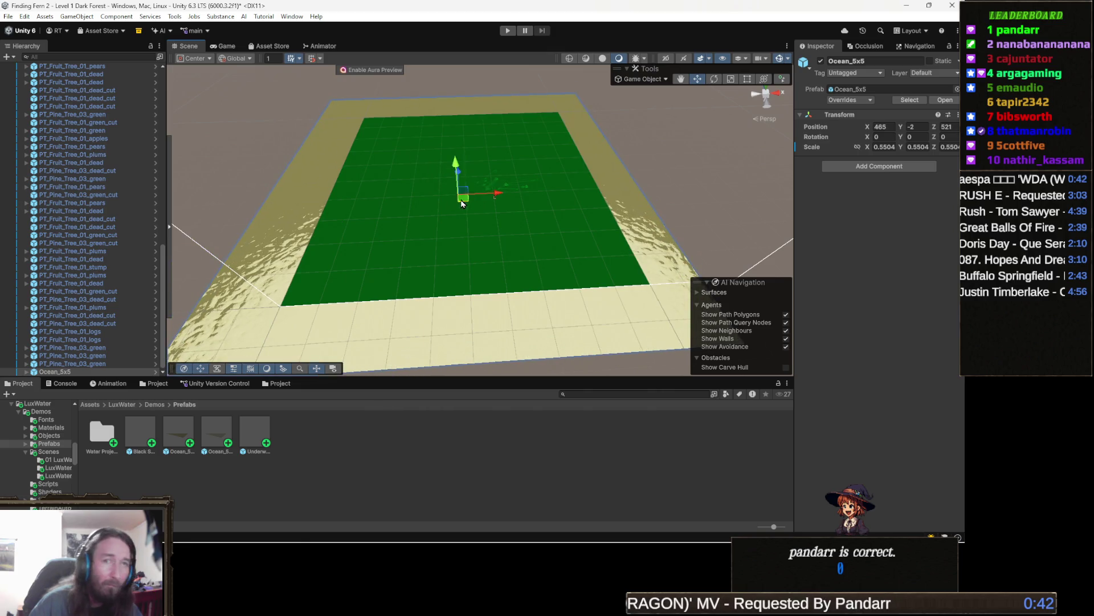
left_click_drag(592, 206, 577, 197)
scroll(499, 200, "up", 3)
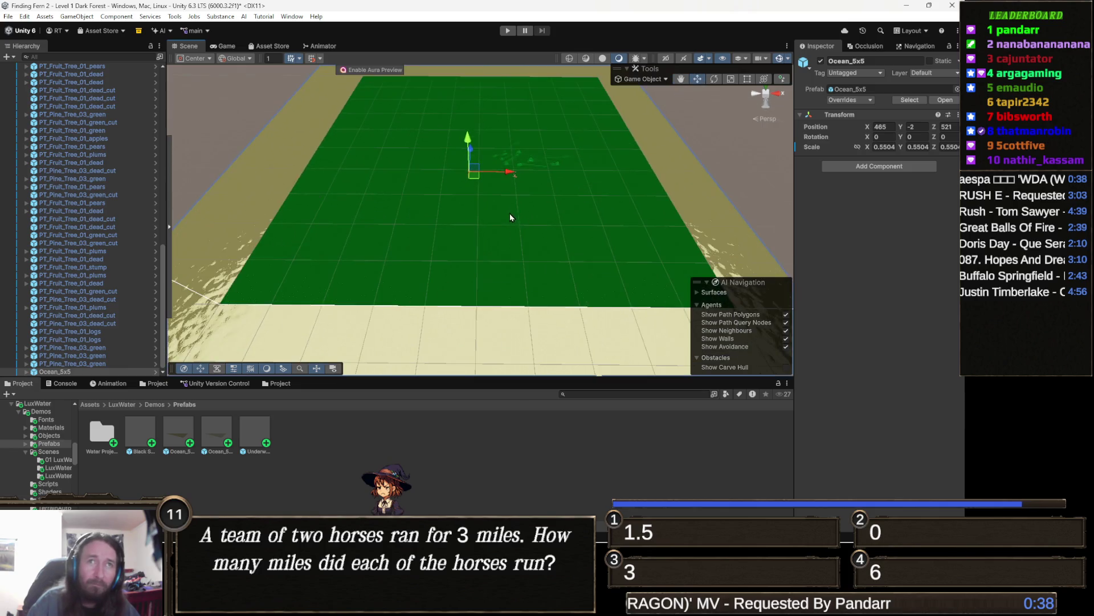
key("f")
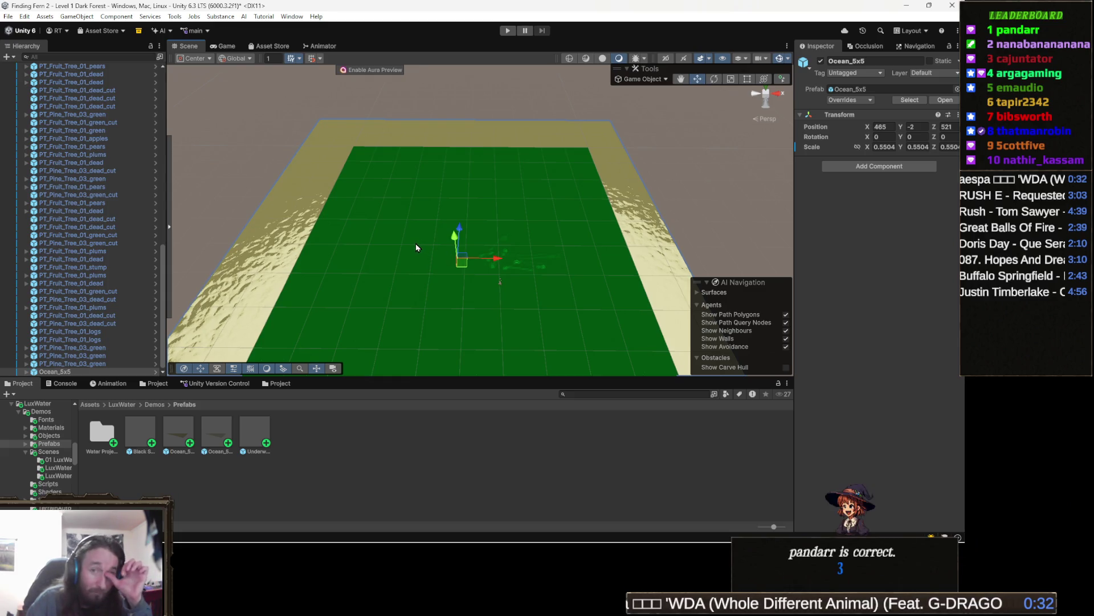
scroll(441, 278, "up", 10)
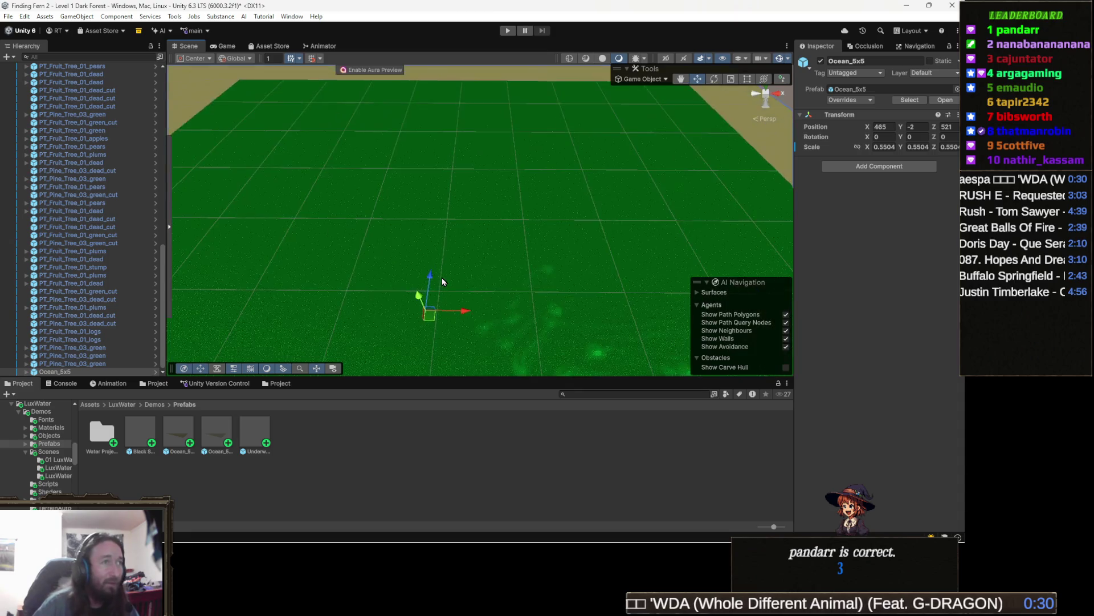
scroll(491, 261, "down", 10)
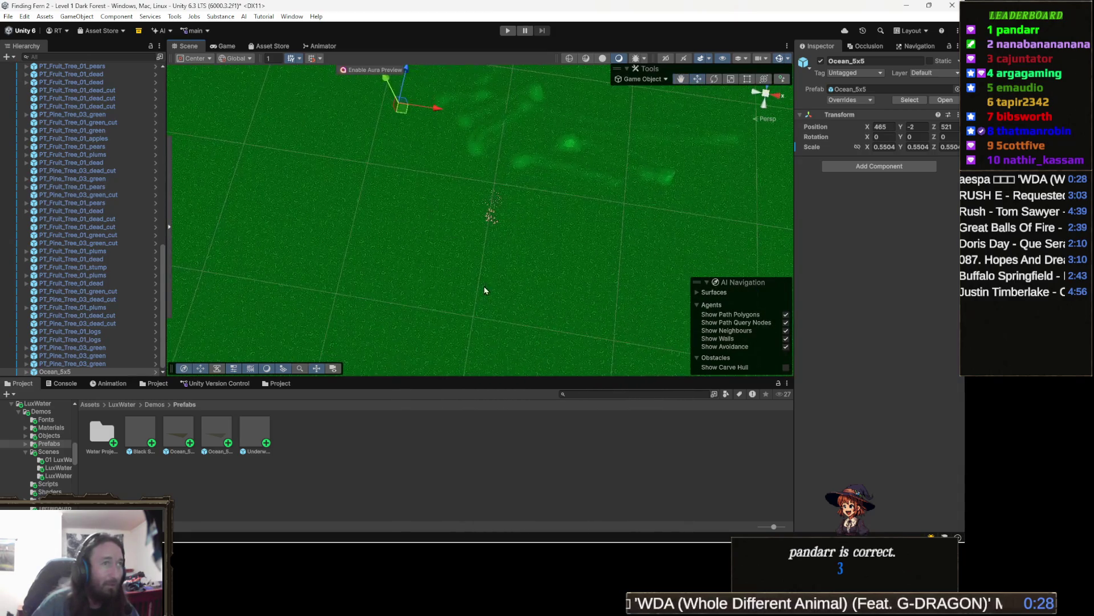
scroll(508, 239, "up", 5)
mouse_move(514, 210)
left_mouse_down()
mouse_move(456, 211)
mouse_move(452, 240)
mouse_move(492, 202)
mouse_move(464, 283)
mouse_move(494, 291)
mouse_move(459, 247)
mouse_move(463, 256)
mouse_move(325, 245)
mouse_move(479, 291)
left_mouse_up()
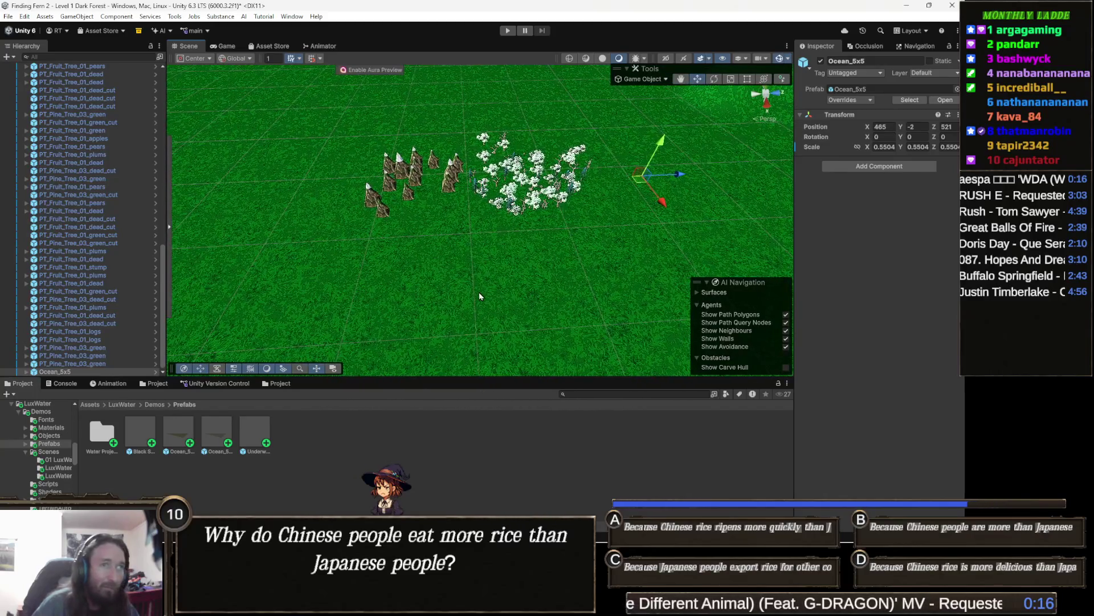
- Select the Terrain and switch its tool from Paint Texture to Raise or Lower Terrain
left_click(652, 197)
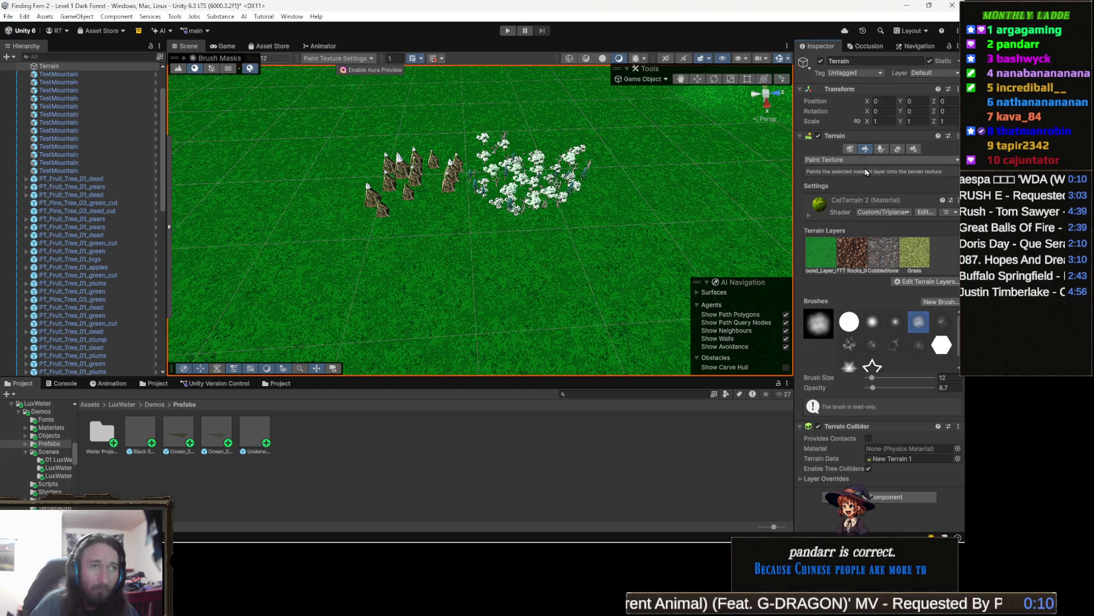
left_click(851, 162)
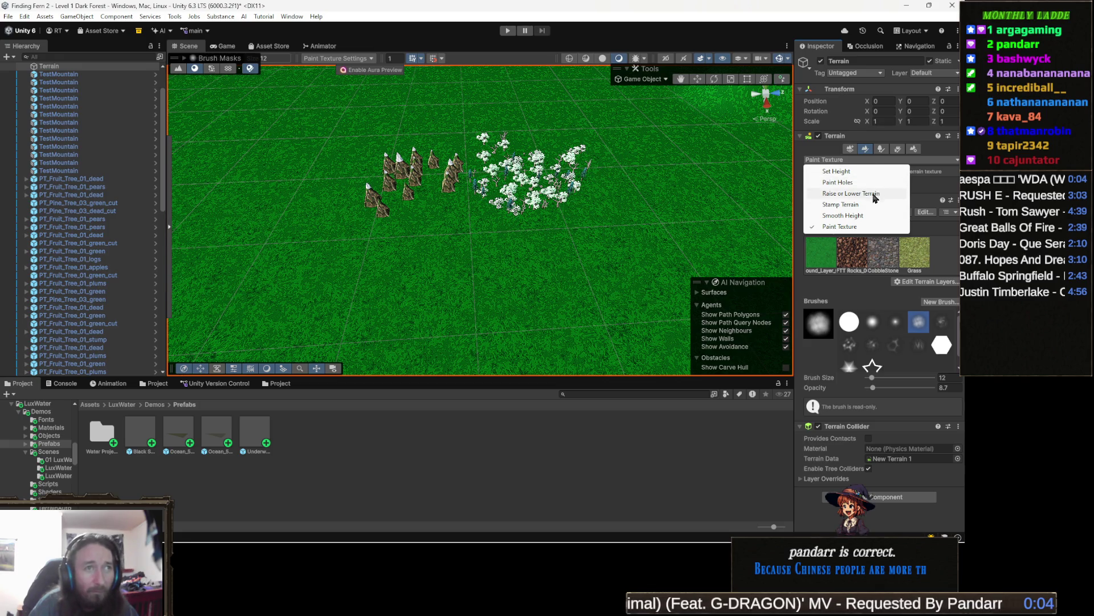
left_click(874, 194)
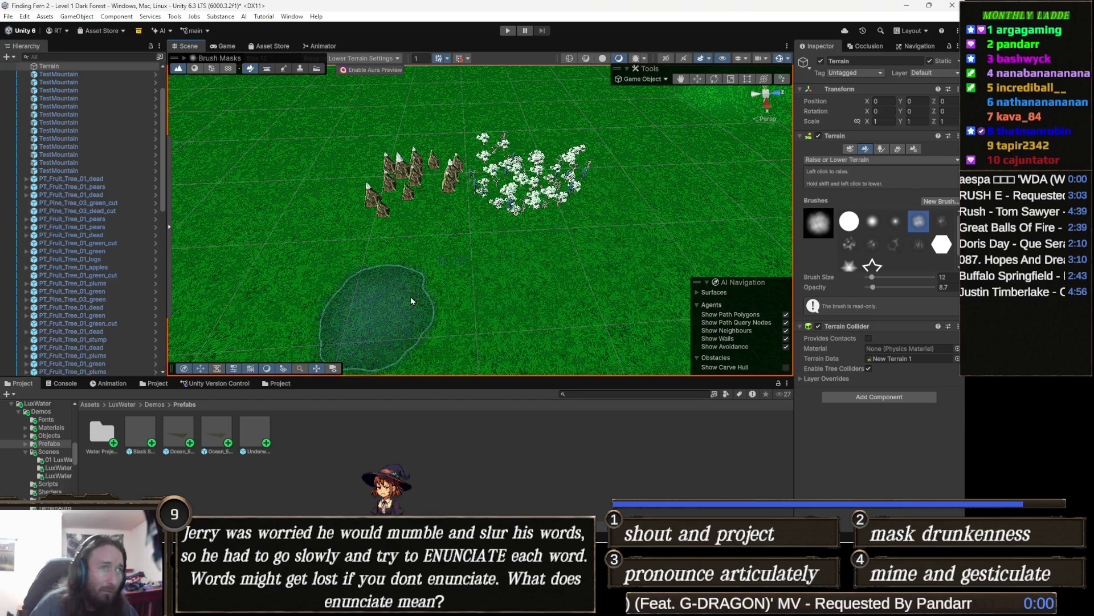
left_click_drag(509, 313, 542, 263)
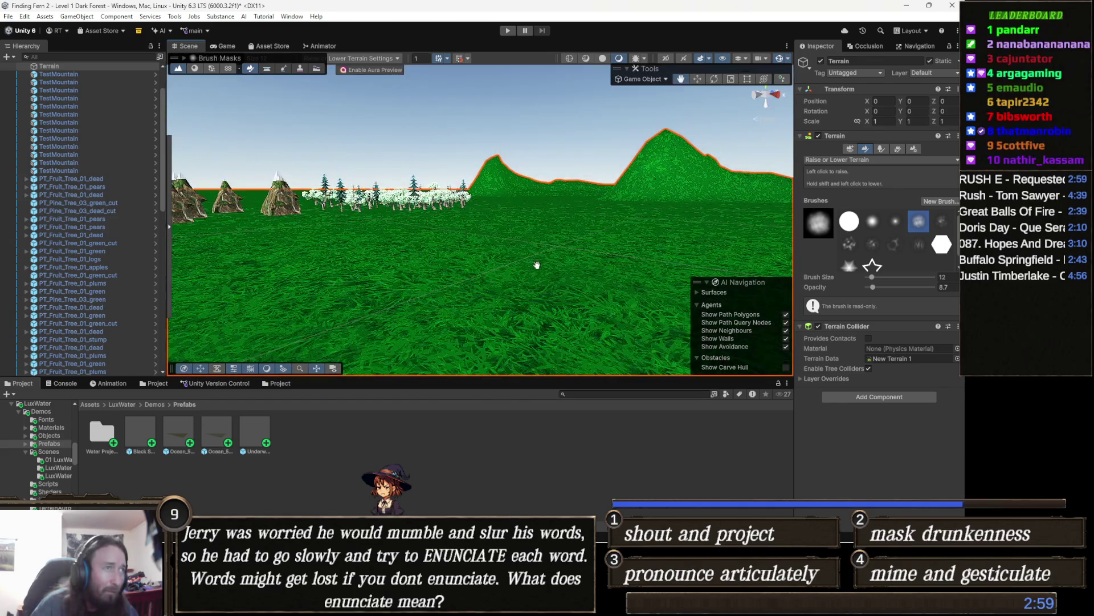
scroll(514, 295, "up", 3)
left_click(515, 296)
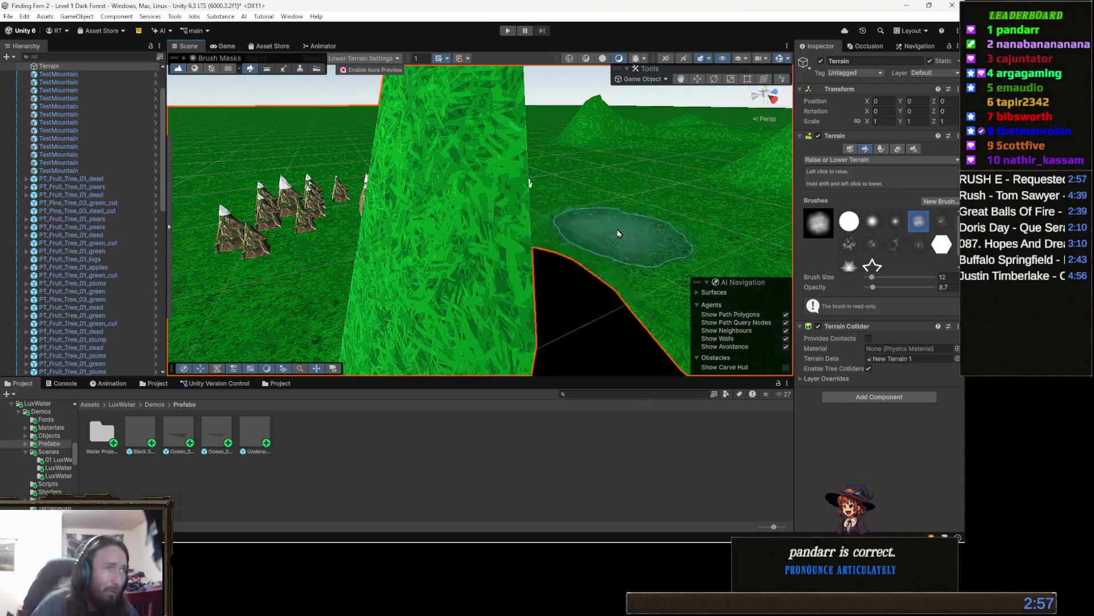
key("ctrl+z")
scroll(538, 285, "down", 3)
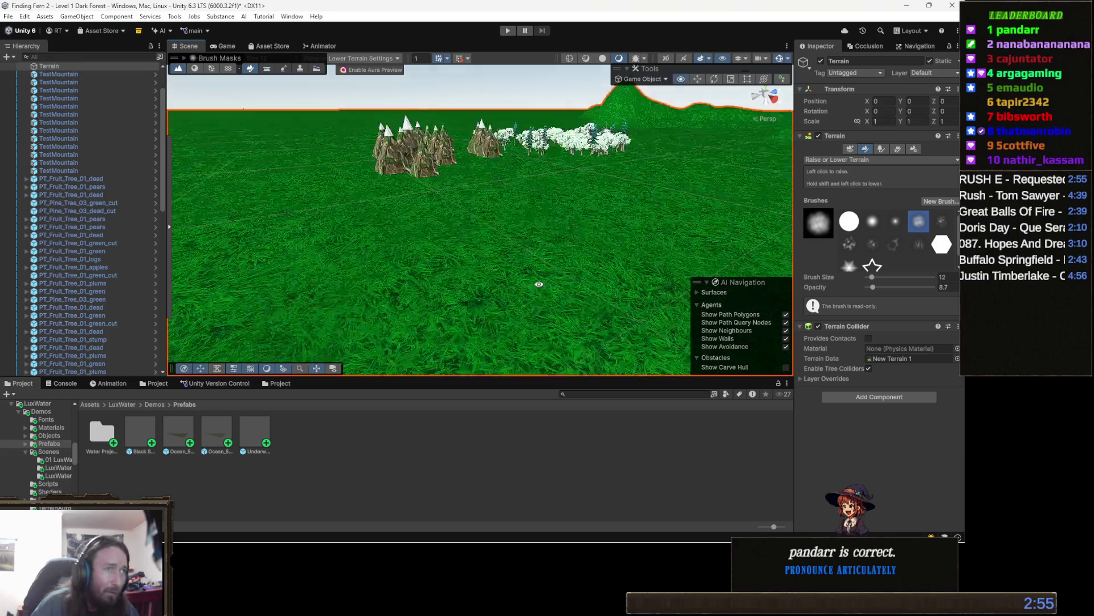
left_click_drag(537, 286, 607, 265)
left_click_drag(568, 203, 545, 251)
scroll(544, 251, "up", 3)
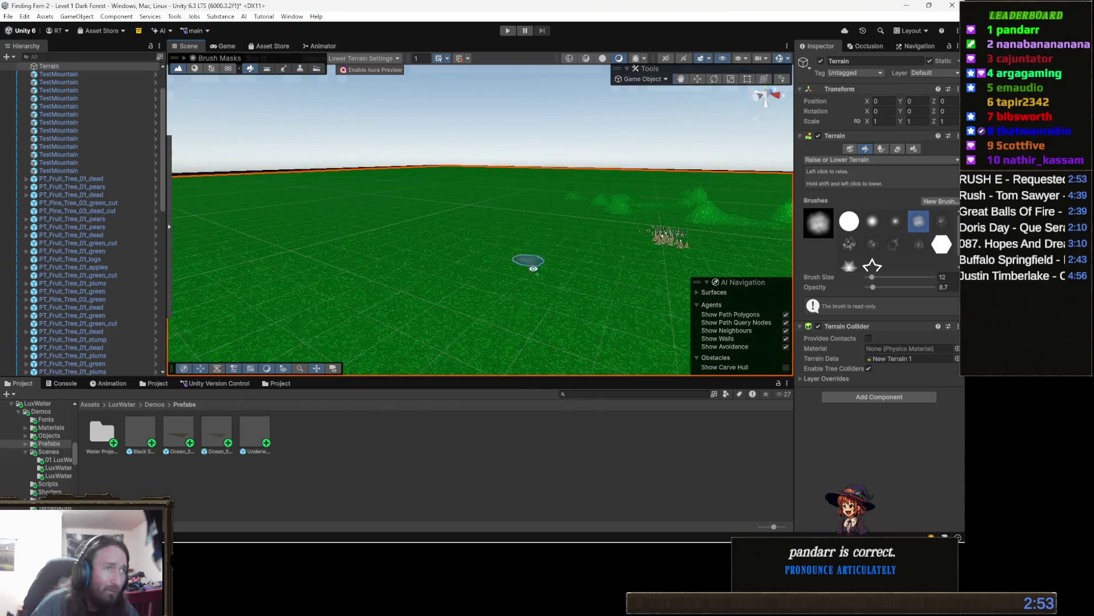
mouse_move(587, 293)
left_mouse_down()
mouse_move(559, 307)
mouse_move(570, 285)
left_mouse_up()
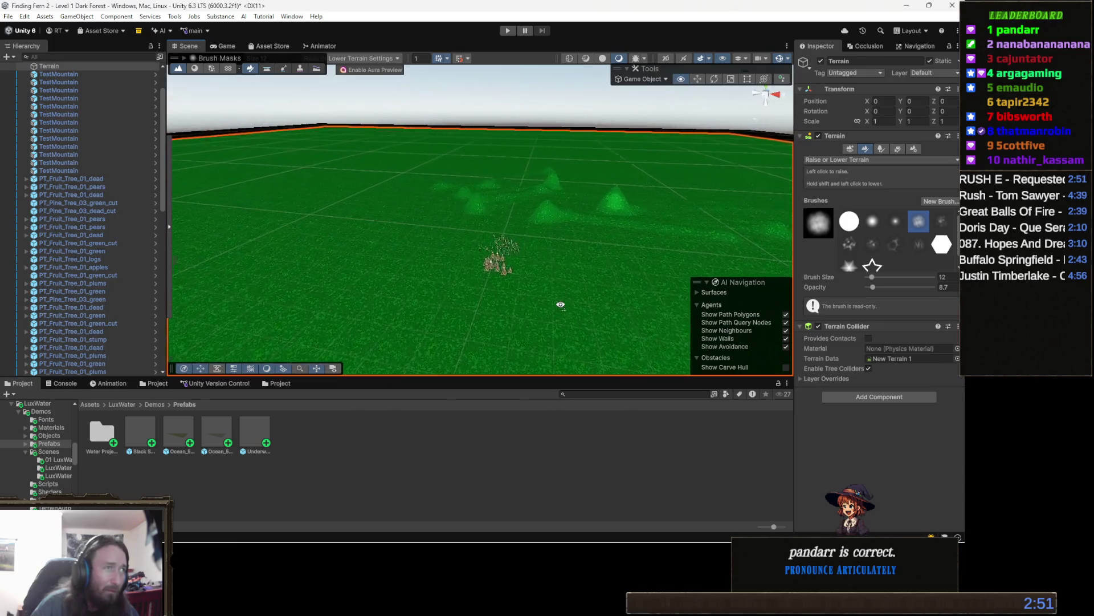
scroll(570, 285, "up", 2)
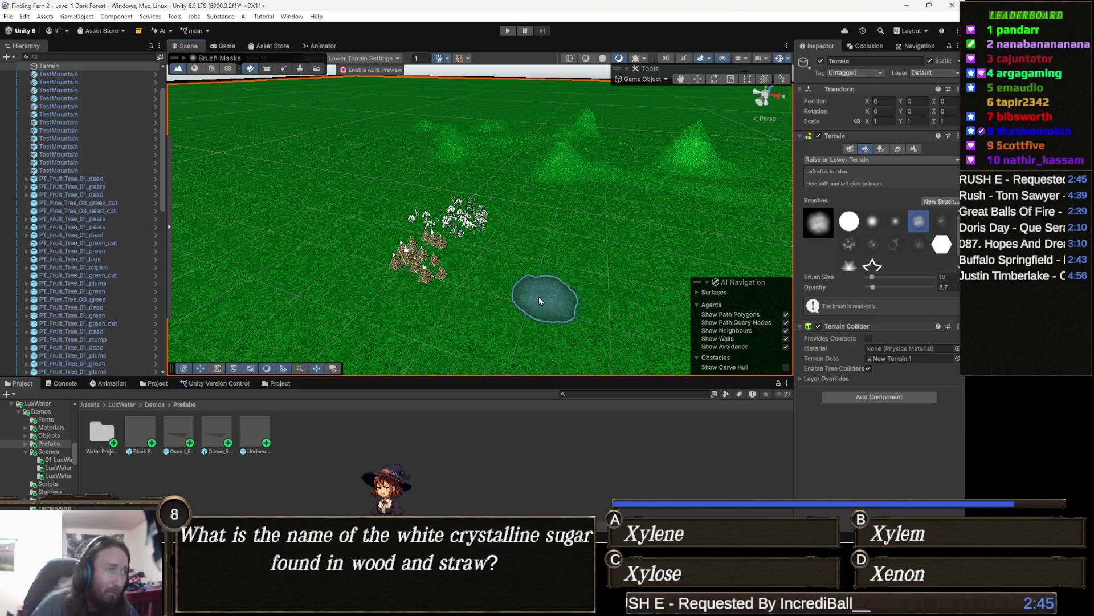
scroll(542, 294, "up", 3)
mouse_move(542, 294)
left_mouse_down()
mouse_move(548, 252)
mouse_move(576, 216)
mouse_move(548, 226)
mouse_move(538, 245)
mouse_move(552, 274)
left_mouse_up()
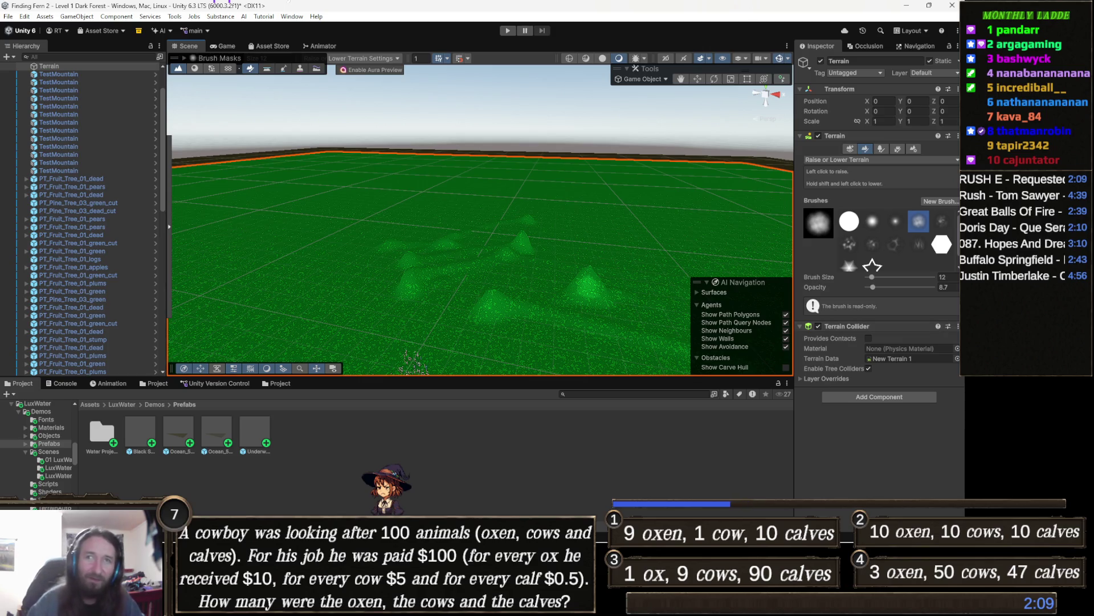
left_click_drag(466, 196, 479, 286)
scroll(480, 282, "down", 3)
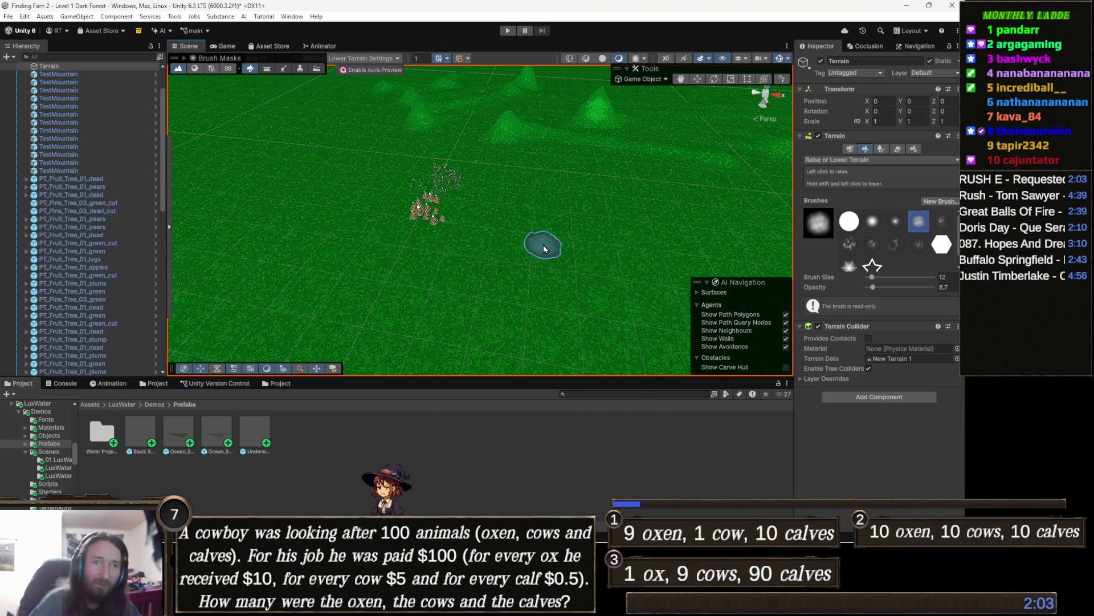
mouse_move(516, 259)
left_mouse_down()
mouse_move(466, 292)
mouse_move(478, 232)
mouse_move(478, 248)
left_mouse_up()
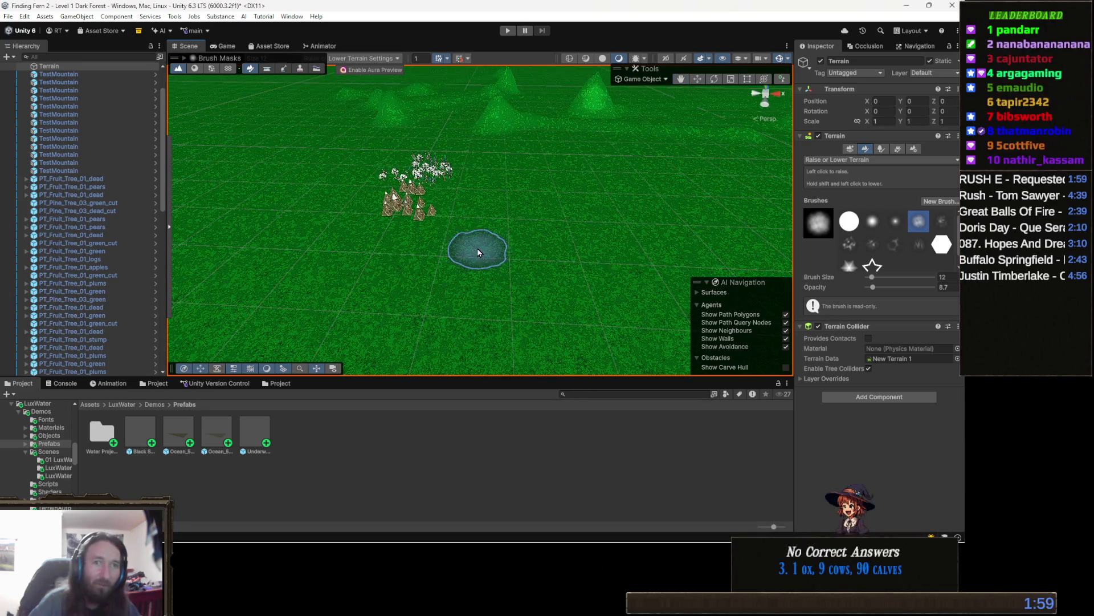
mouse_move(441, 304)
left_mouse_down()
mouse_move(505, 279)
mouse_move(547, 236)
mouse_move(511, 245)
mouse_move(504, 268)
left_mouse_up()
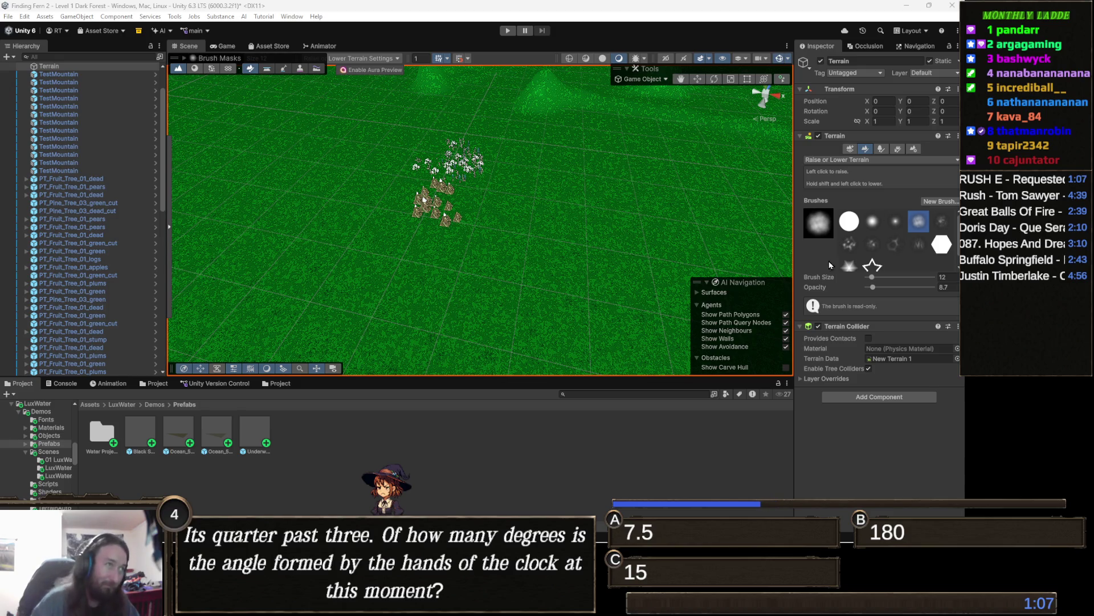
scroll(100, 206, "up", 3)
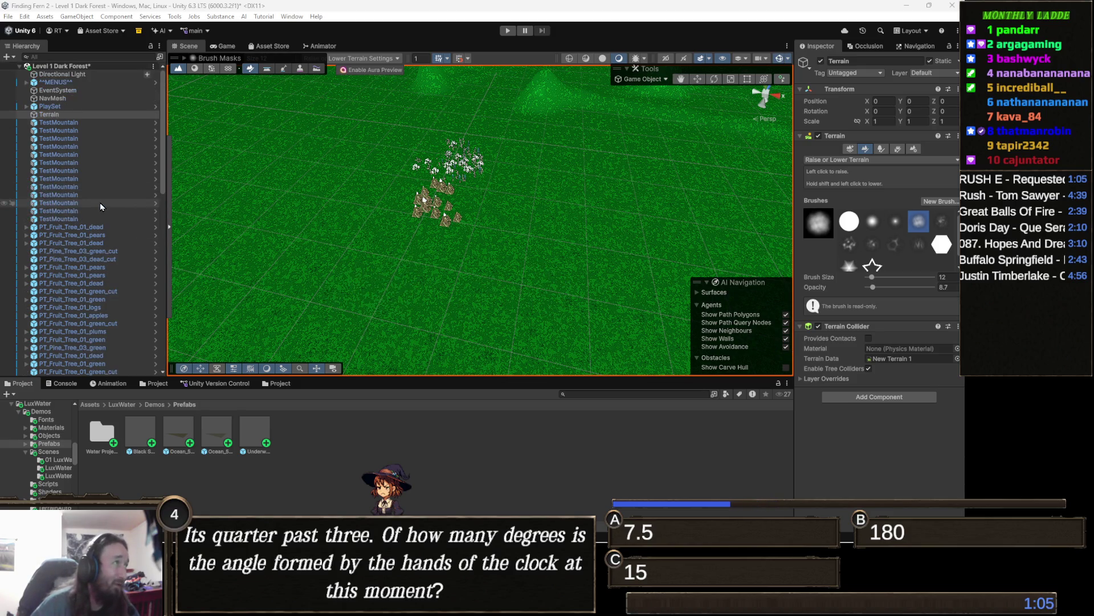
- Save the Level 1 Dark Forest scene and return the Project browser to the top-level Assets folder
scroll(384, 196, "up", 1)
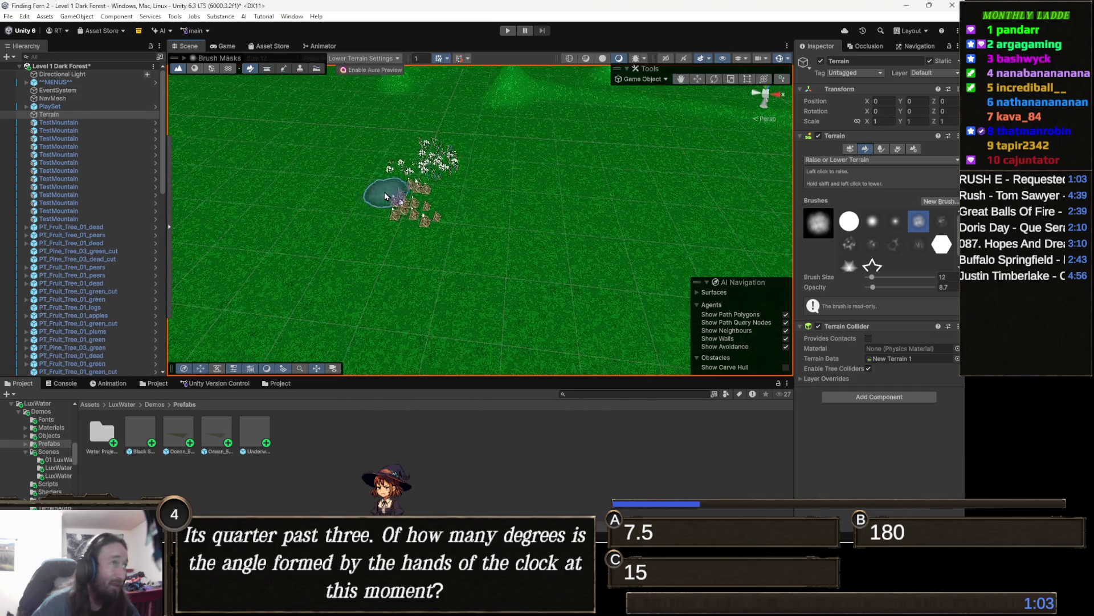
key("ctrl+s")
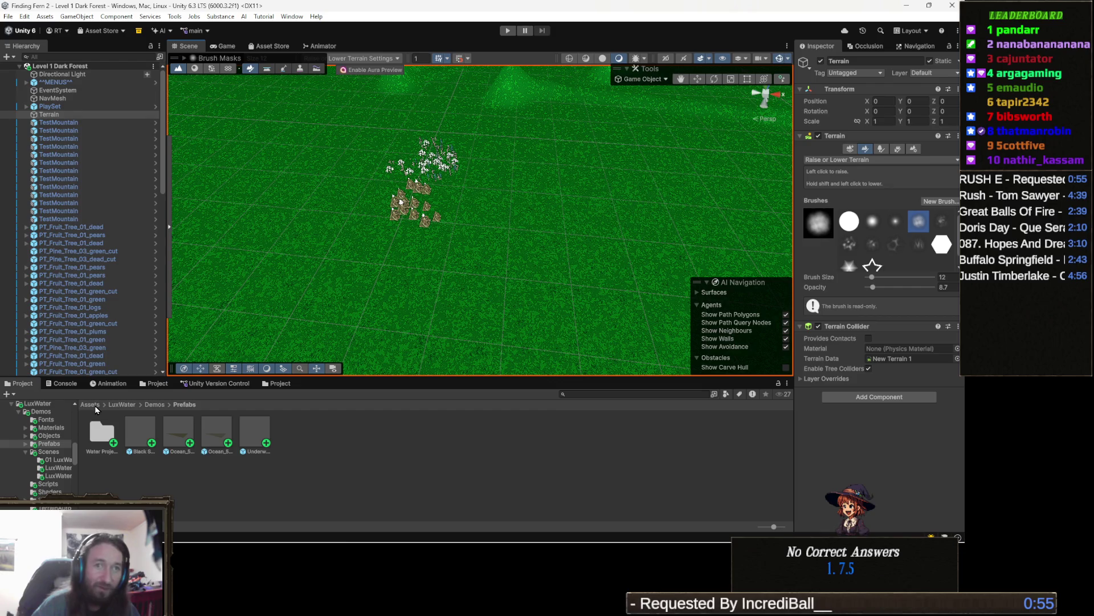
left_click(90, 404)
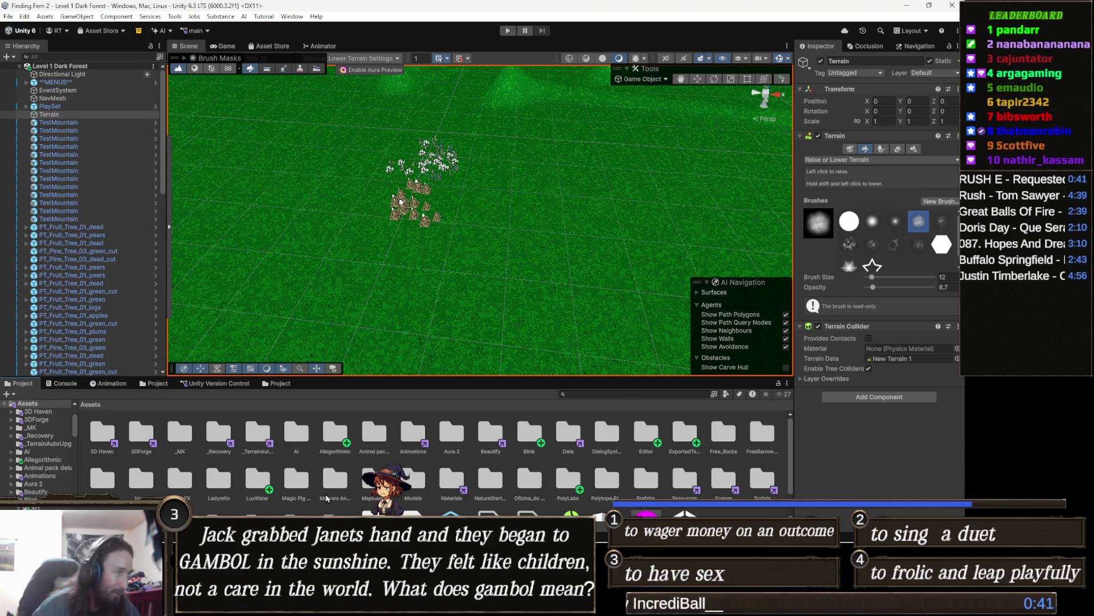
- Open the recovered scene 0 (7) from the _Recovery folder and start Play mode
double_click(218, 435)
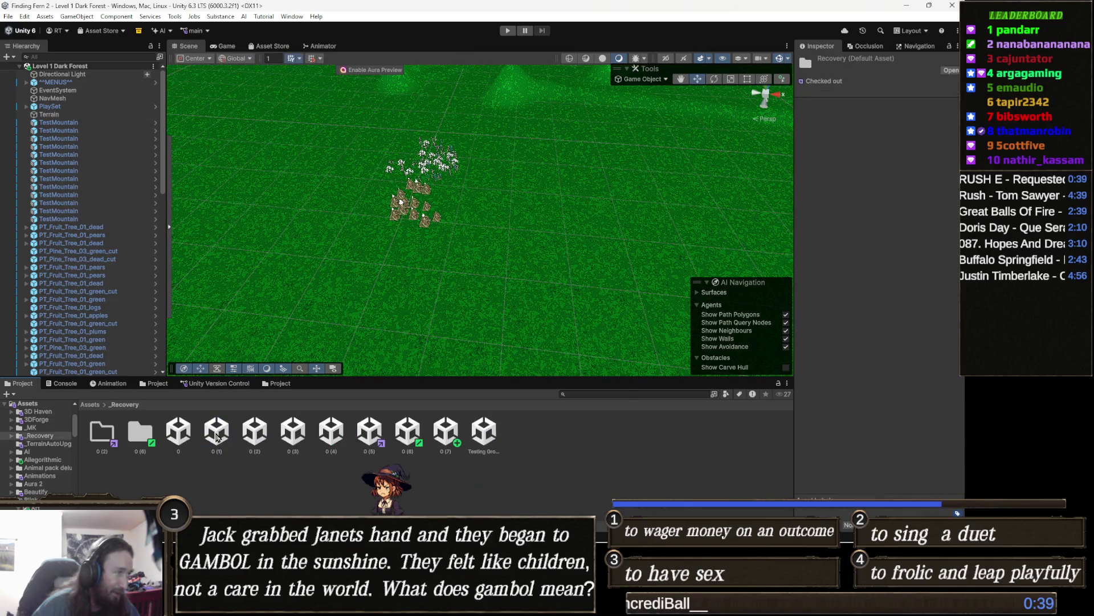
left_click(446, 436)
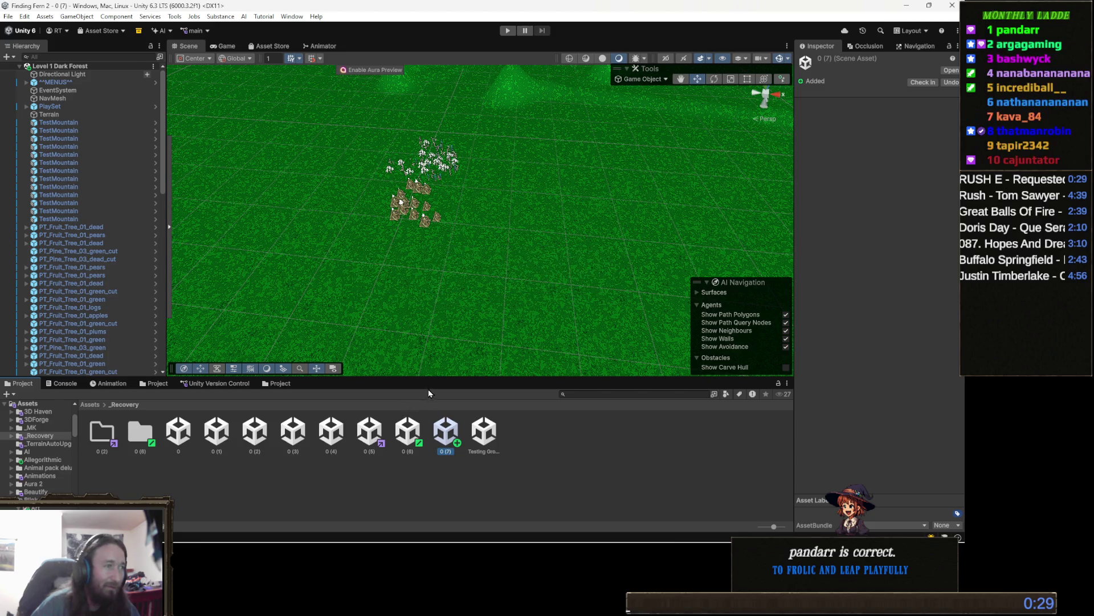
left_click(508, 31)
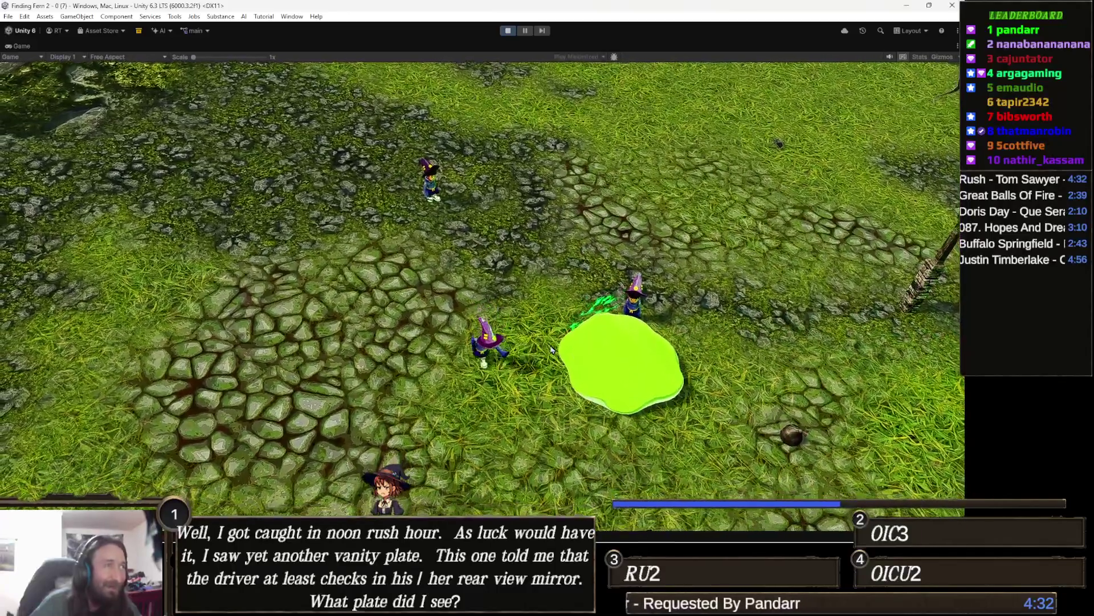
- Stop Play mode after testing the recovered 0 (7) scene
left_click(509, 31)
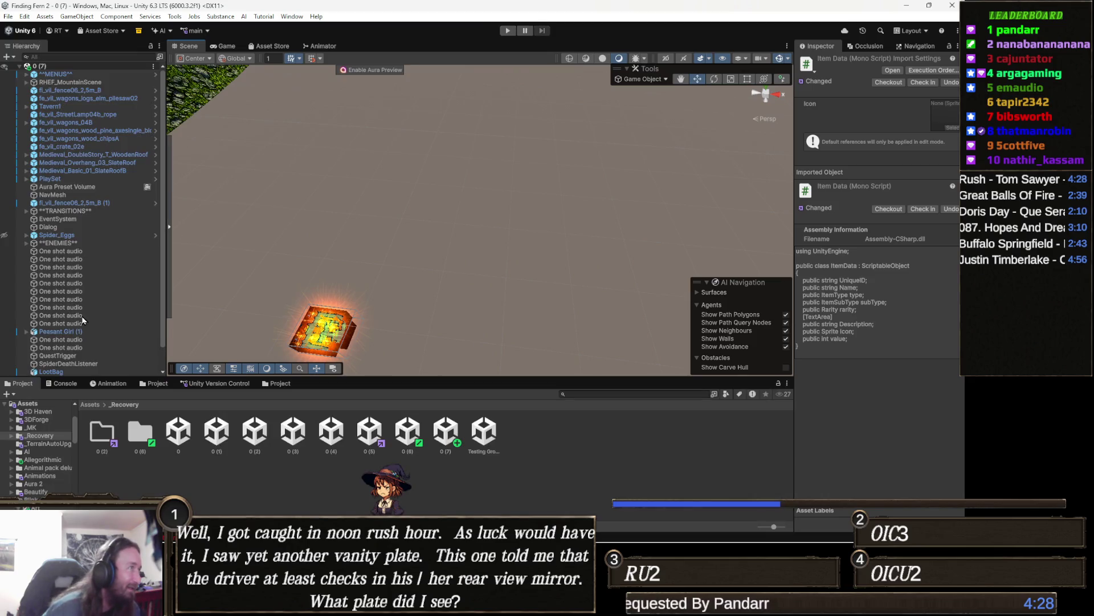
- Rebake the NavMesh Surface on the NavMesh object, then play the scene again
left_click(66, 186)
left_click(52, 194)
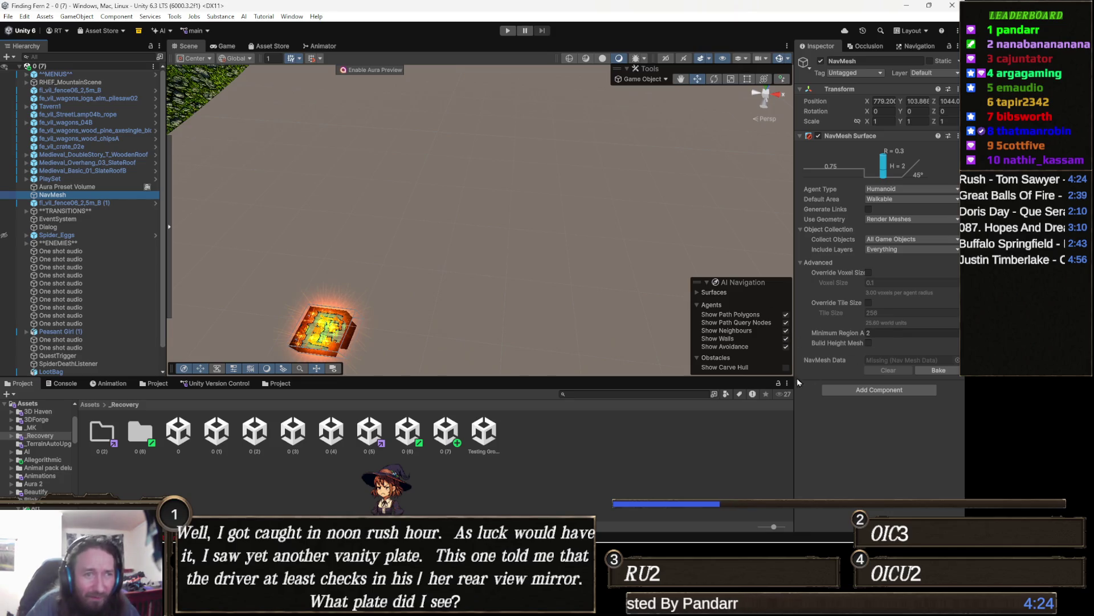
left_click(934, 372)
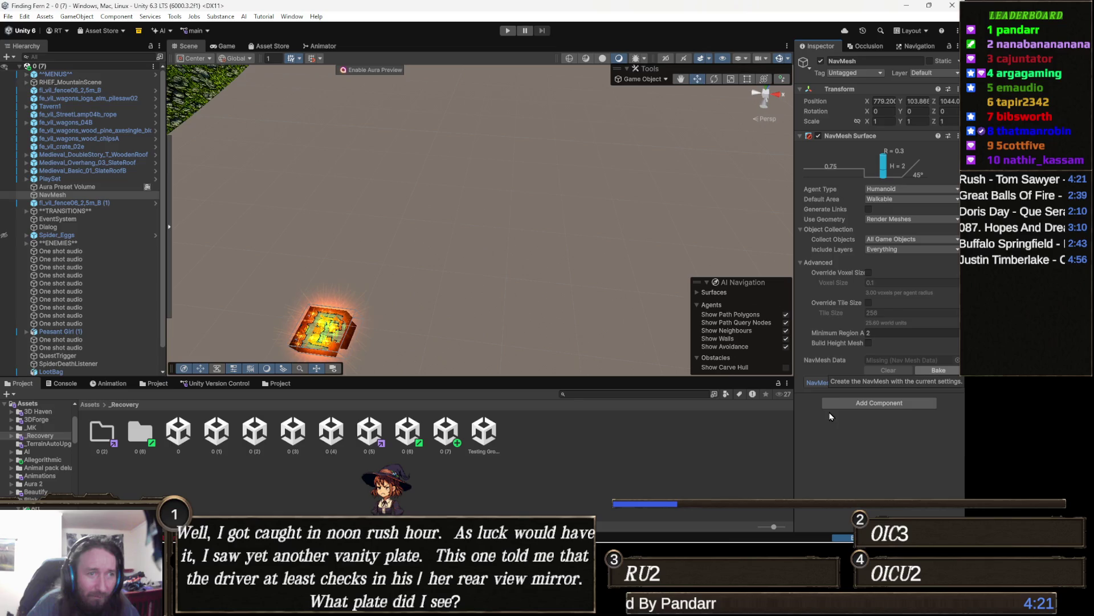
left_click(514, 31)
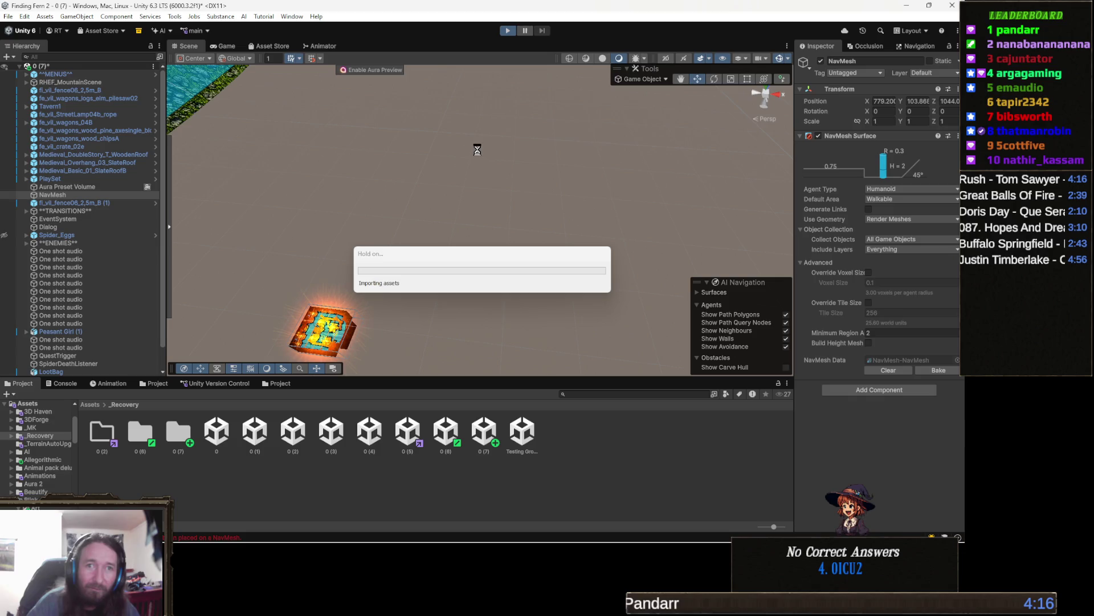
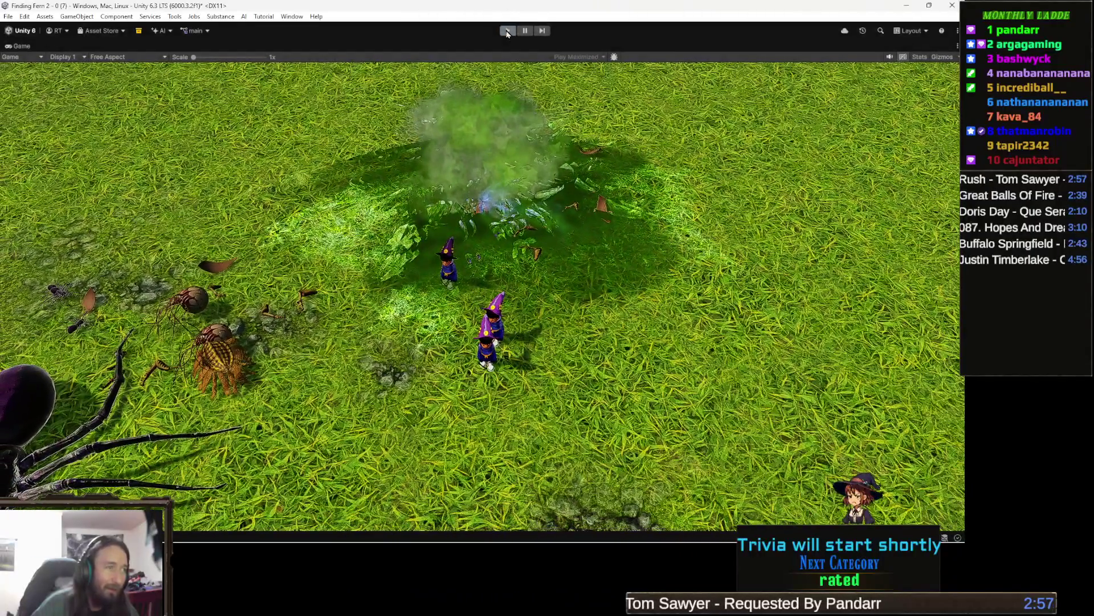
- Exit play mode and frame the One shot audio object, orbiting low and zooming toward the two wizards
left_click(507, 31)
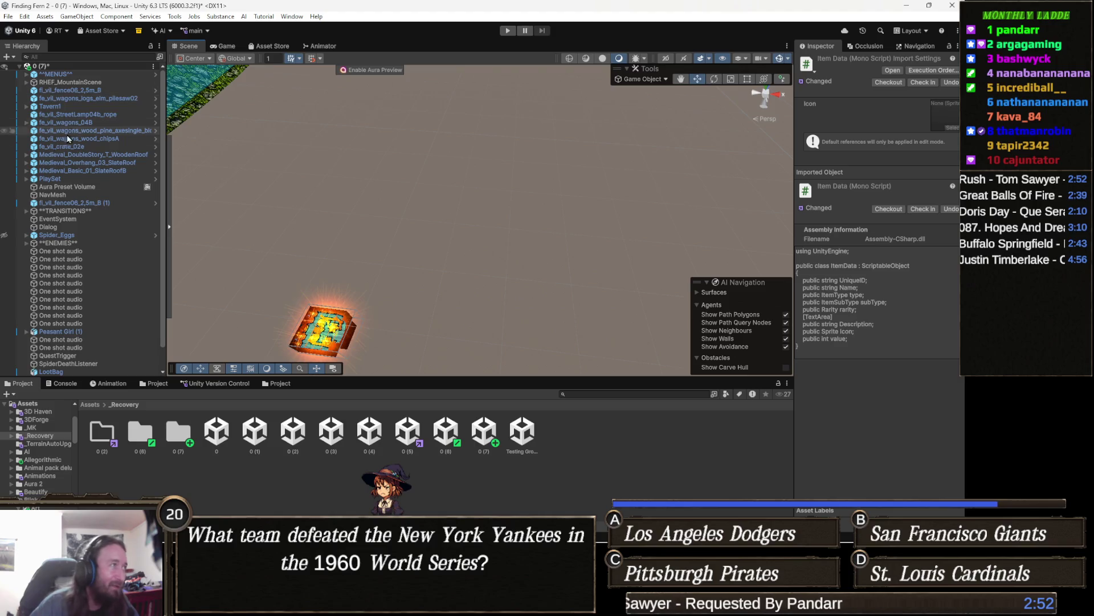
double_click(76, 268)
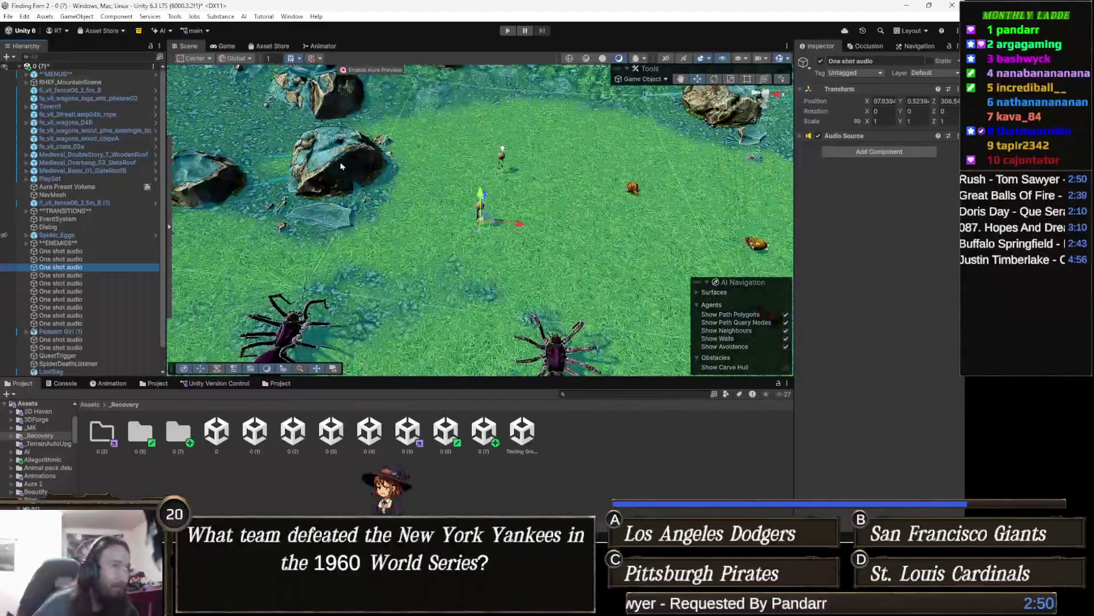
mouse_move(568, 184)
left_mouse_down()
mouse_move(258, 126)
mouse_move(783, 189)
mouse_move(732, 156)
mouse_move(426, 139)
left_mouse_up()
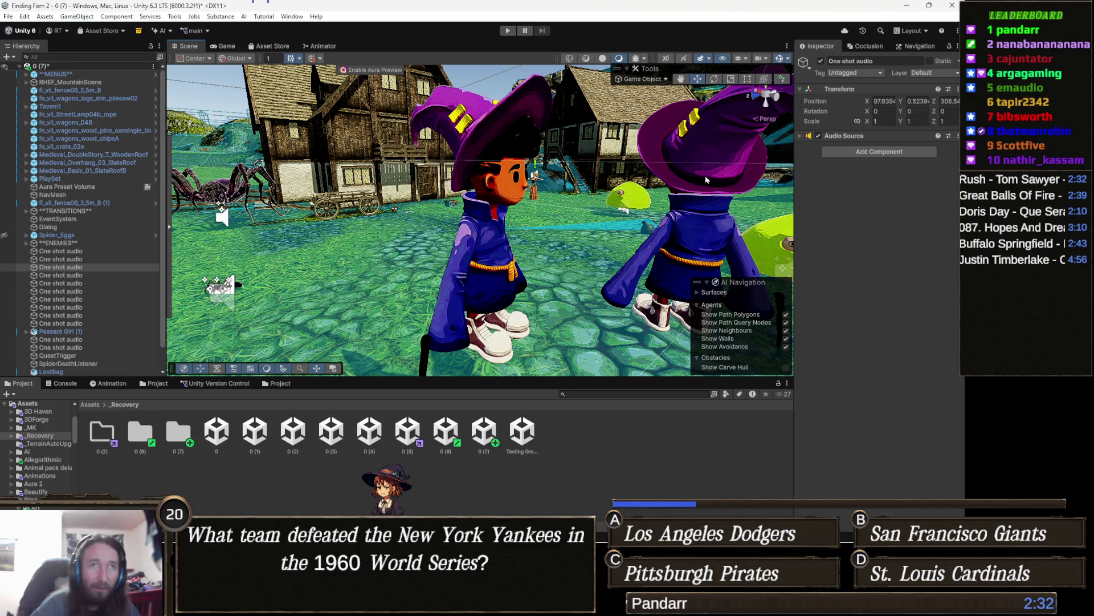
left_click_drag(674, 169, 518, 158)
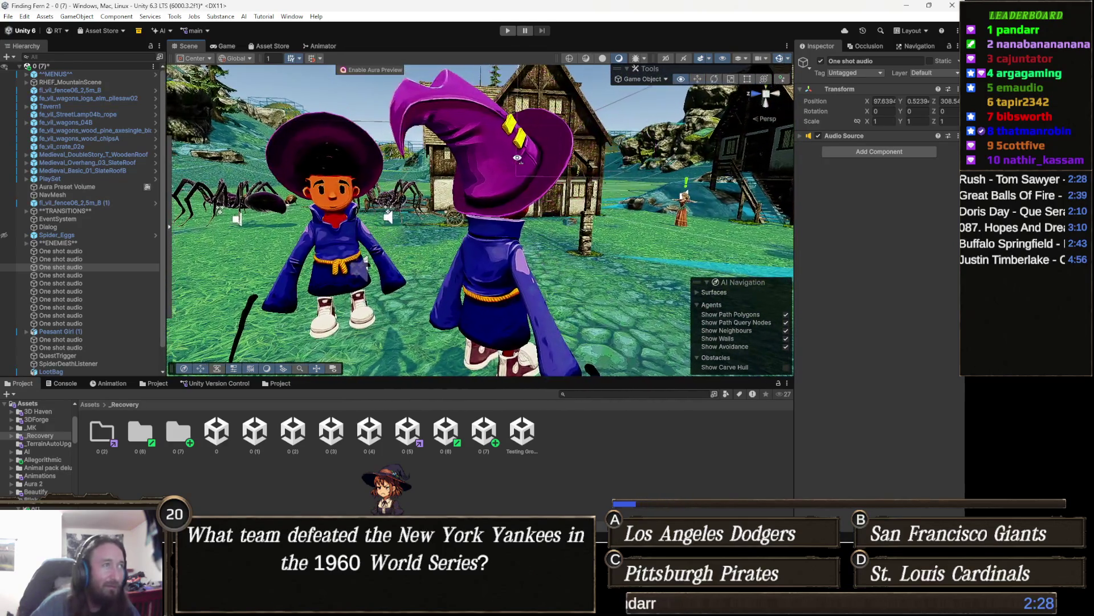
scroll(514, 201, "down", 5)
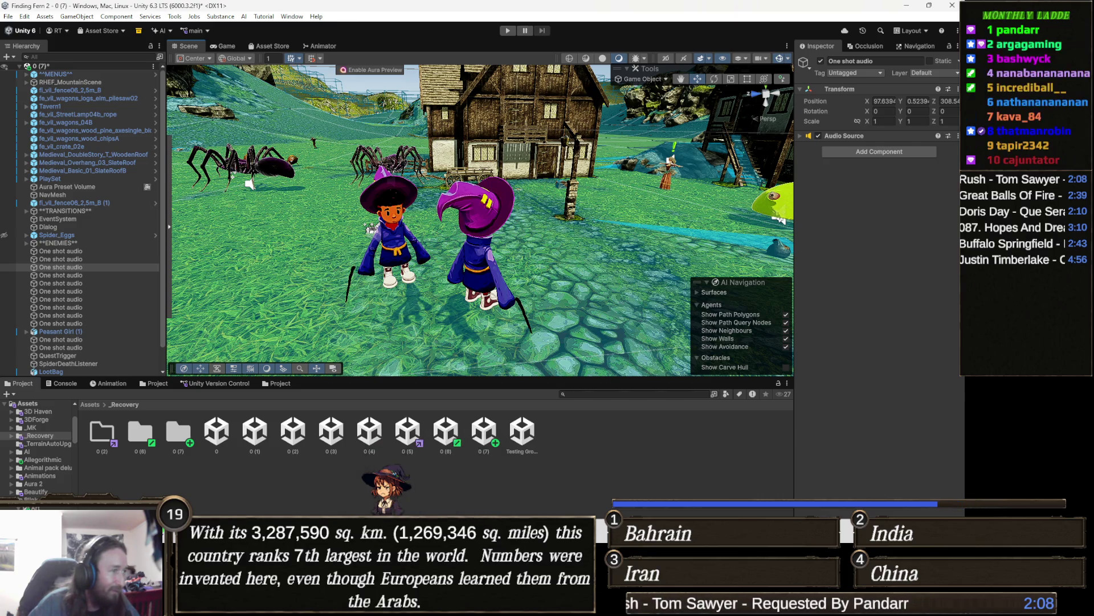
- Review the won New Amsterdam TeeVeedle puzzle and its guesses, glancing briefly at Cinemadle
mouse_move(357, 606)
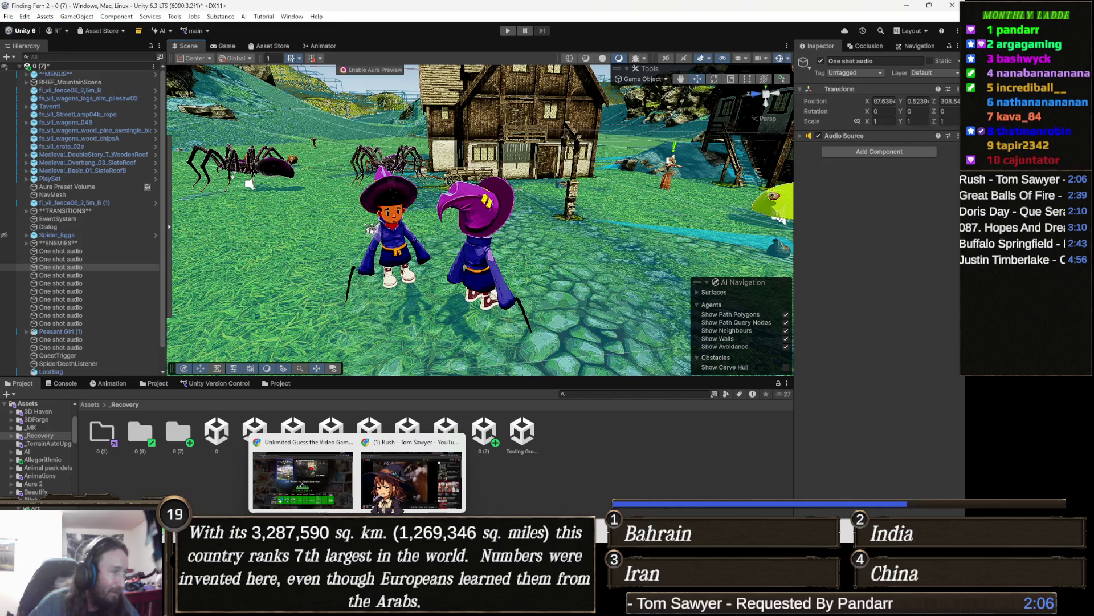
left_click(303, 476)
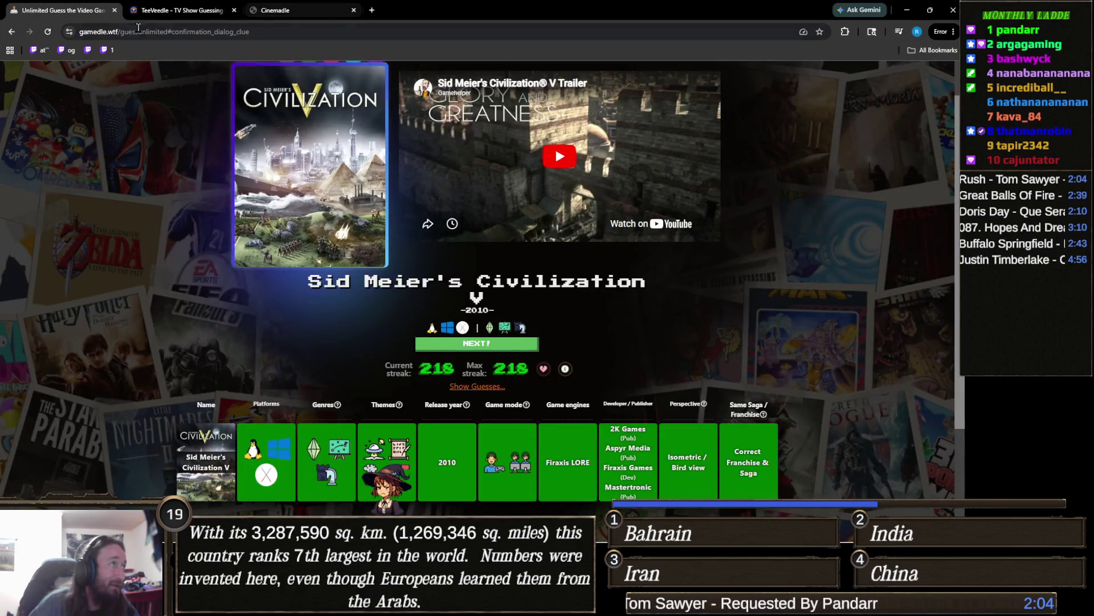
left_click(176, 10)
scroll(498, 341, "down", 4)
scroll(497, 341, "down", 15)
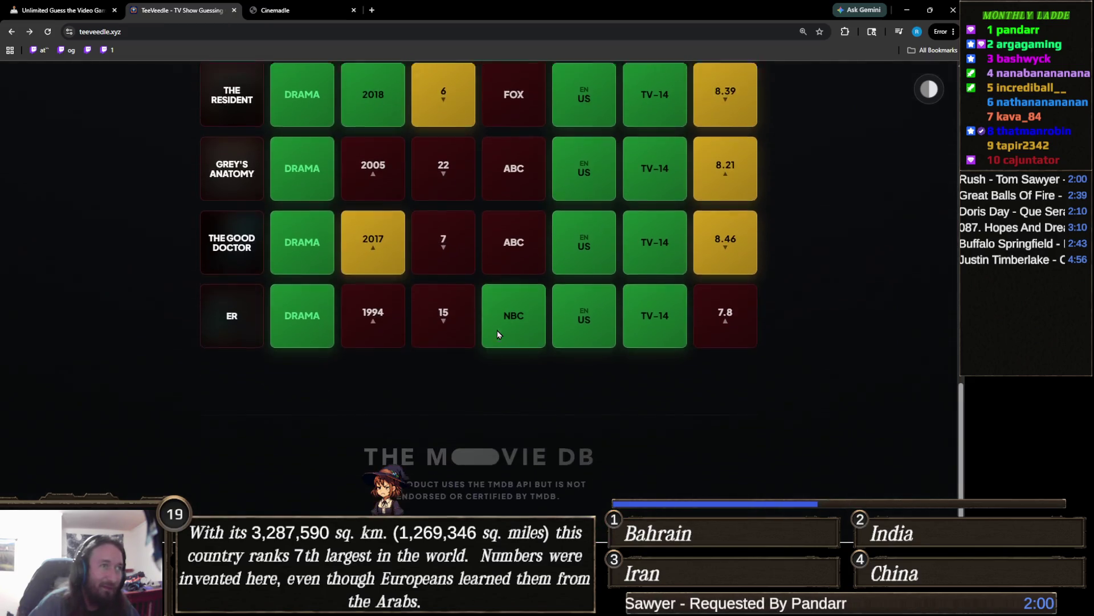
scroll(497, 334, "up", 12)
scroll(498, 335, "up", 4)
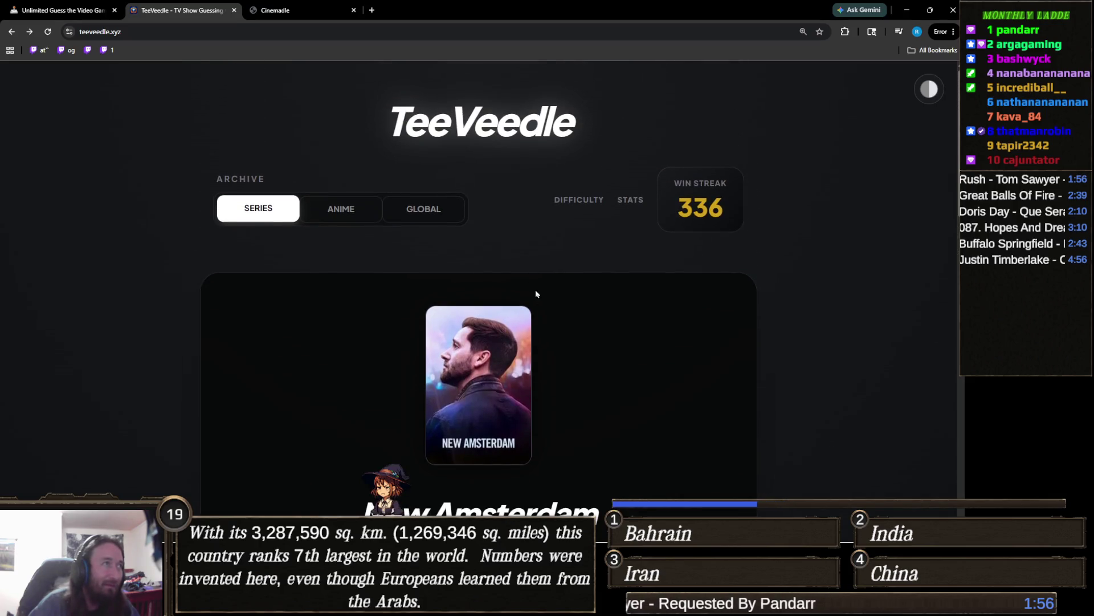
scroll(535, 294, "down", 10)
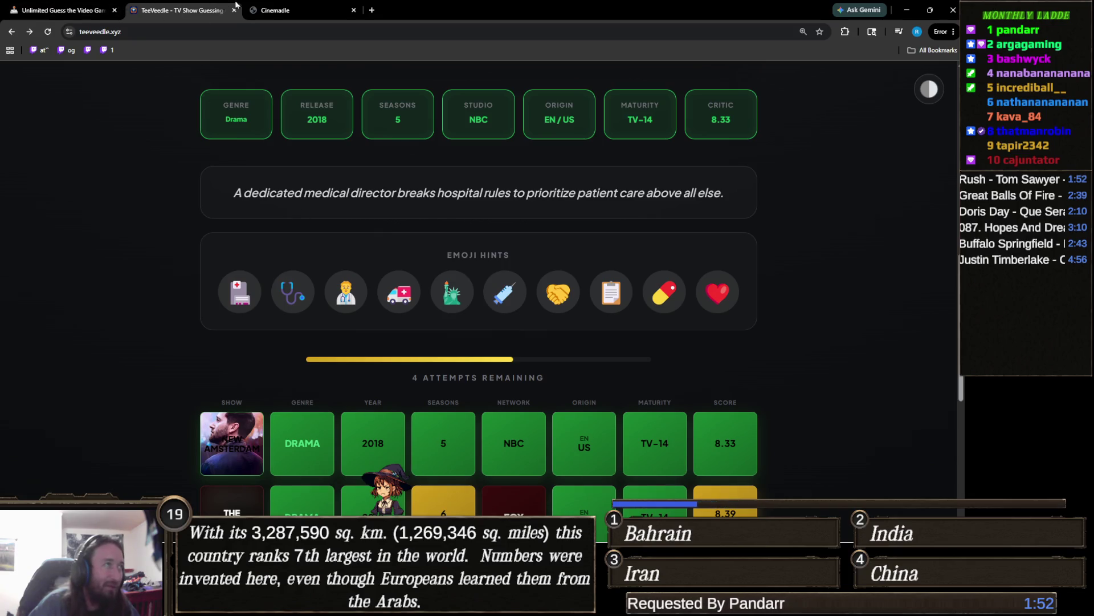
left_click(279, 10)
left_click(216, 4)
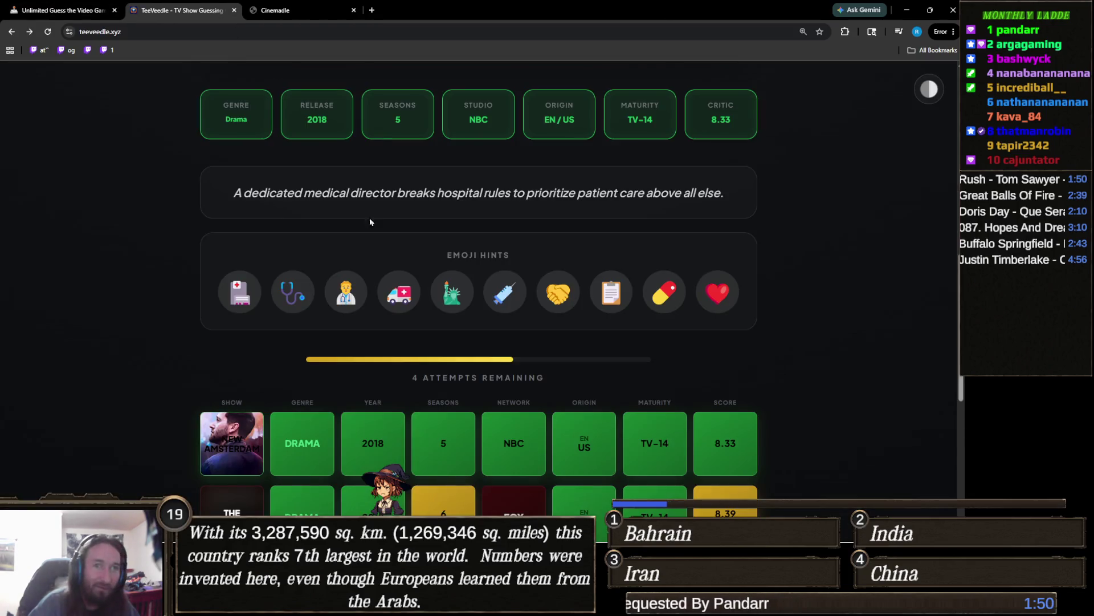
scroll(513, 361, "up", 3)
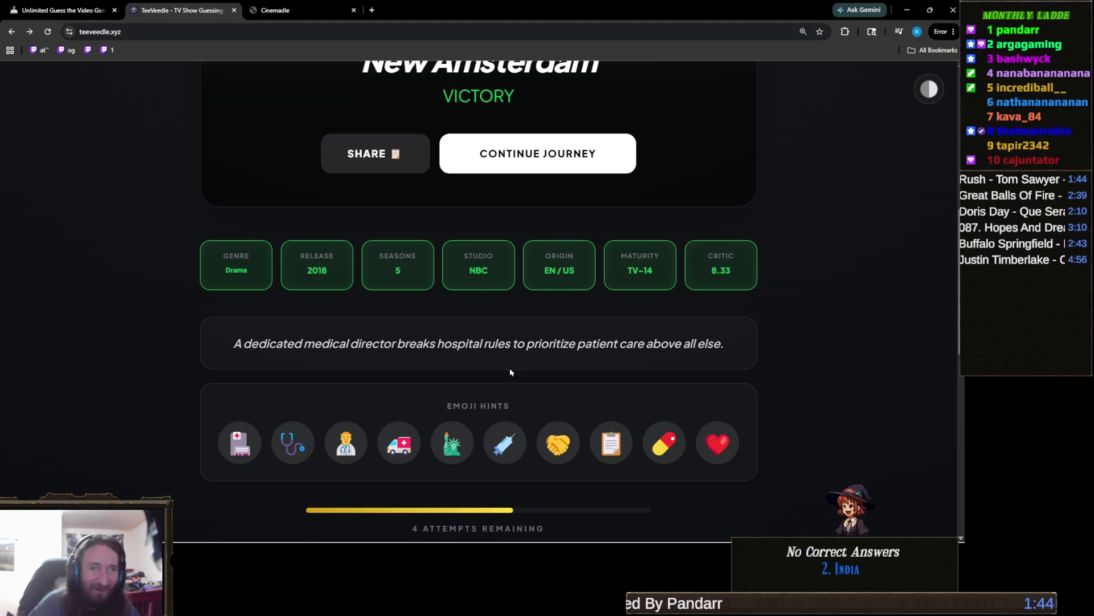
scroll(580, 336, "up", 8)
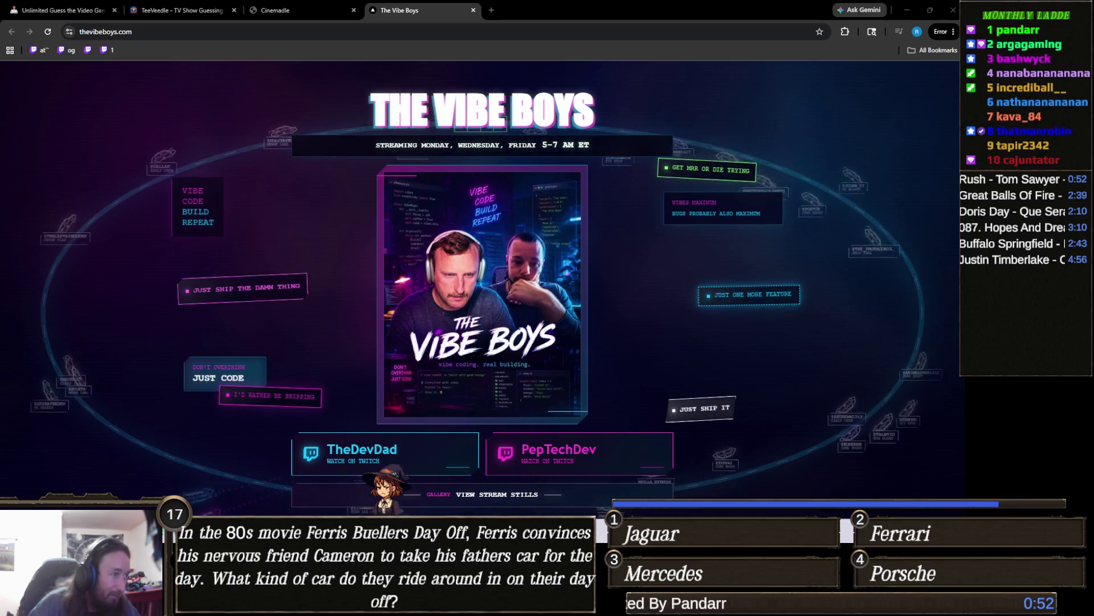
key("ctrl+shift+Escape")
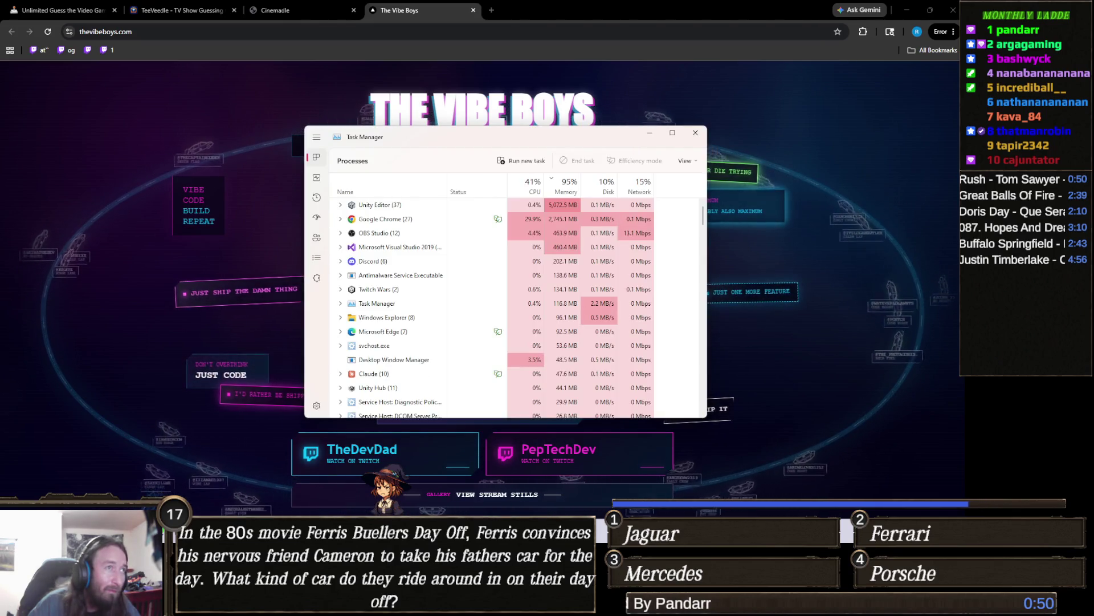
key("alt+F4")
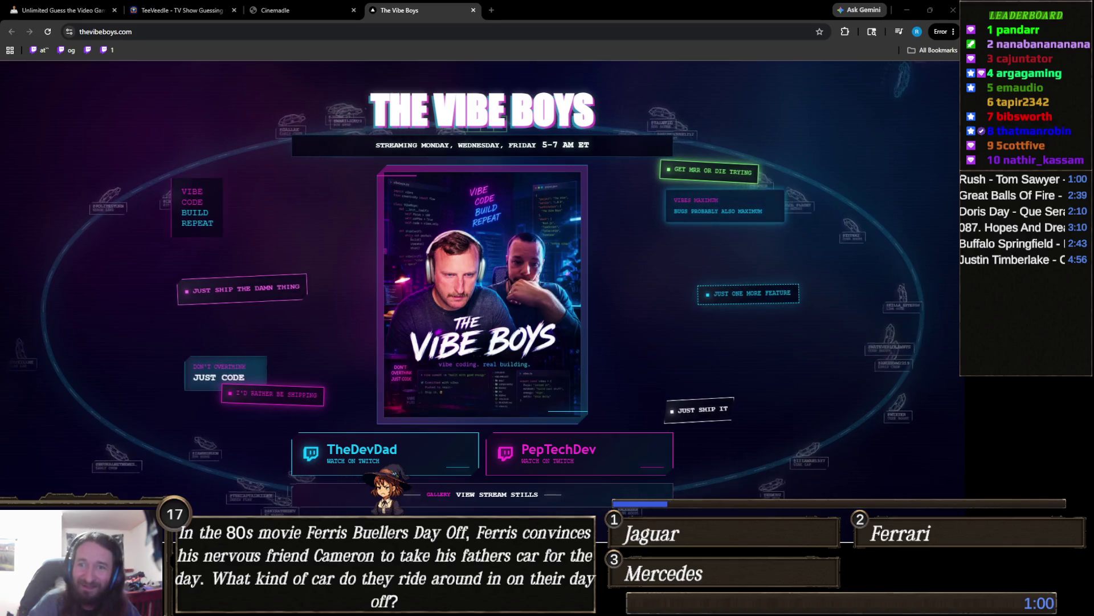
key("ctrl+shift+Escape")
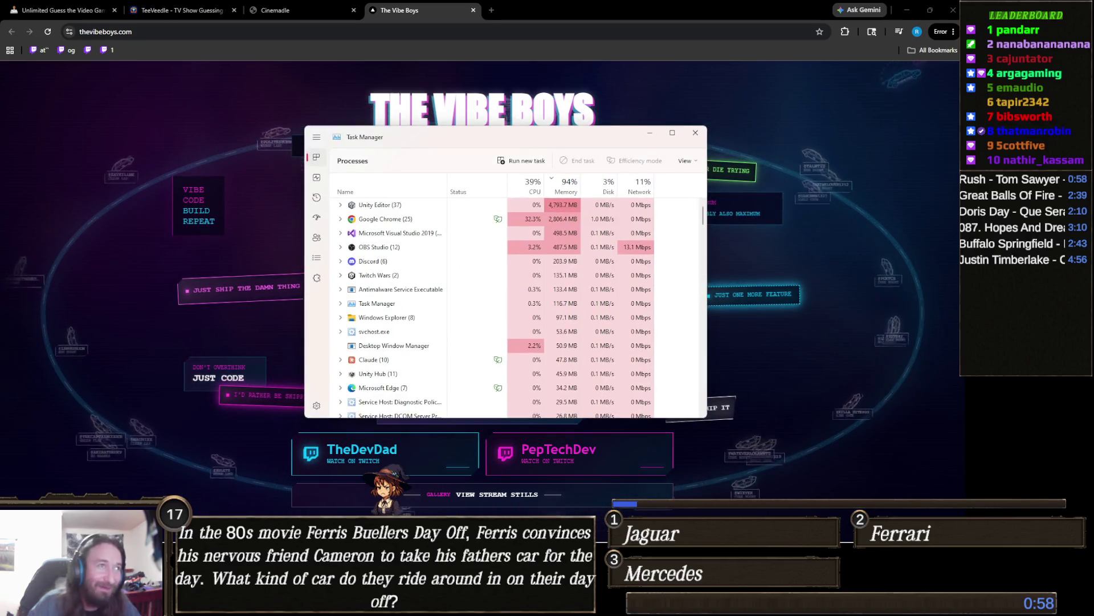
key("alt+F4")
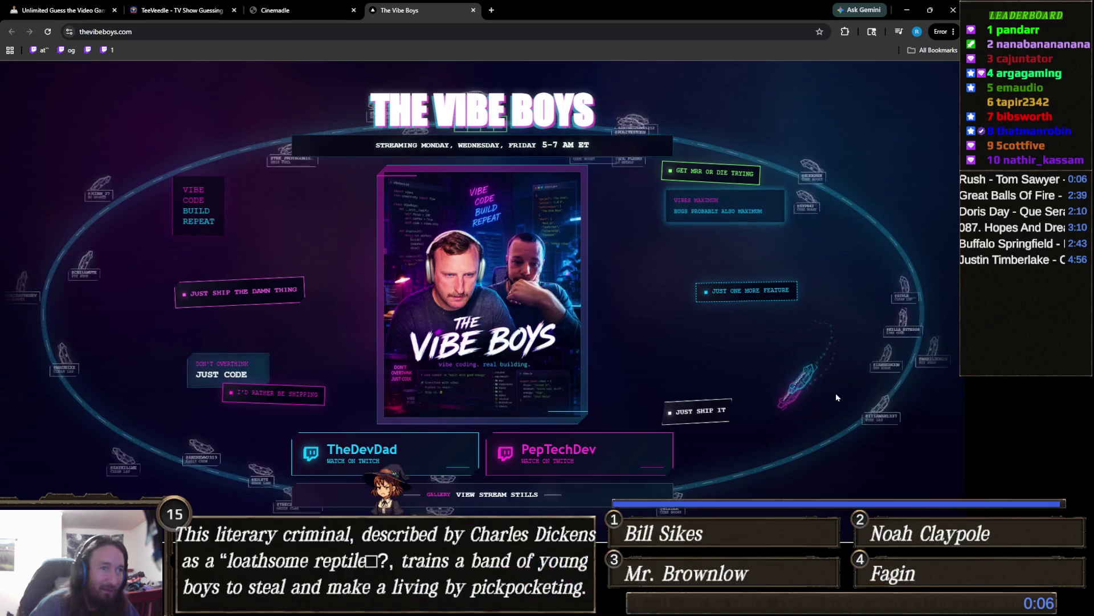
left_click(473, 10)
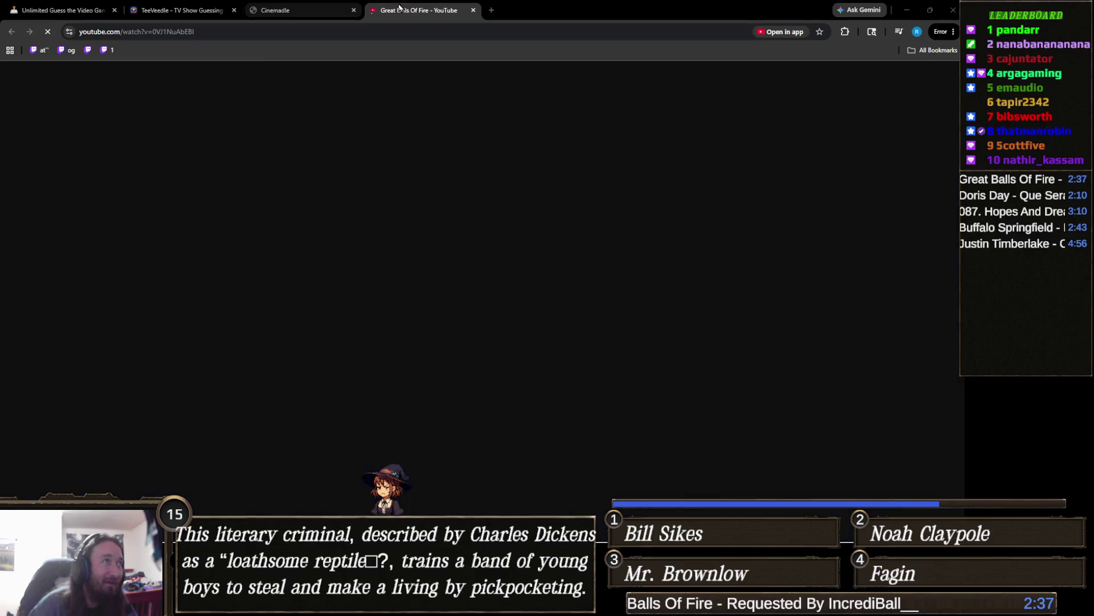
key("ctrl+w")
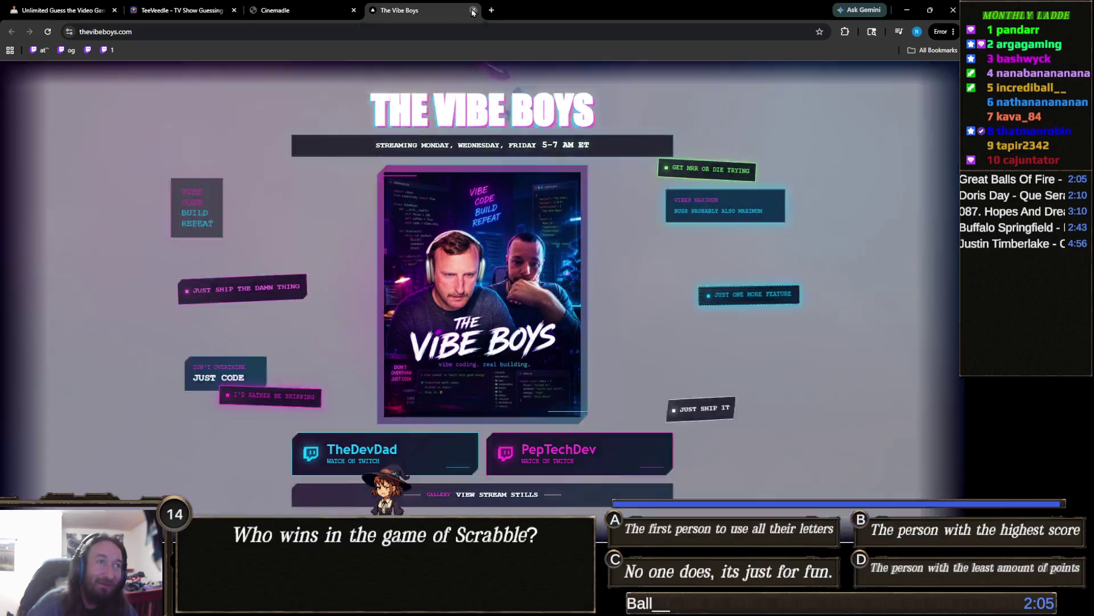
left_click(472, 10)
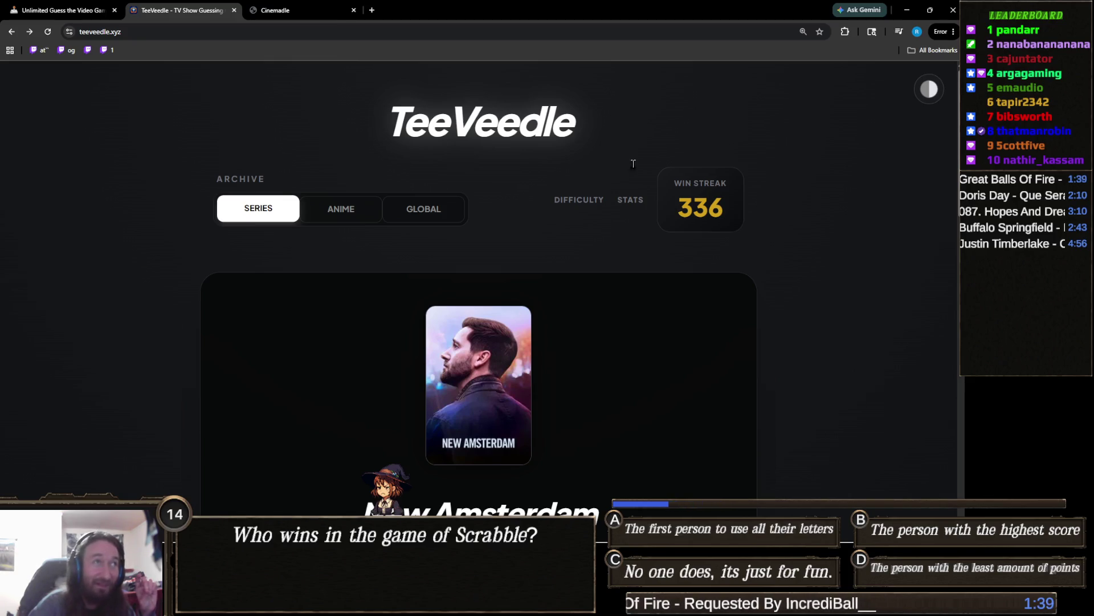
right_click(412, 20)
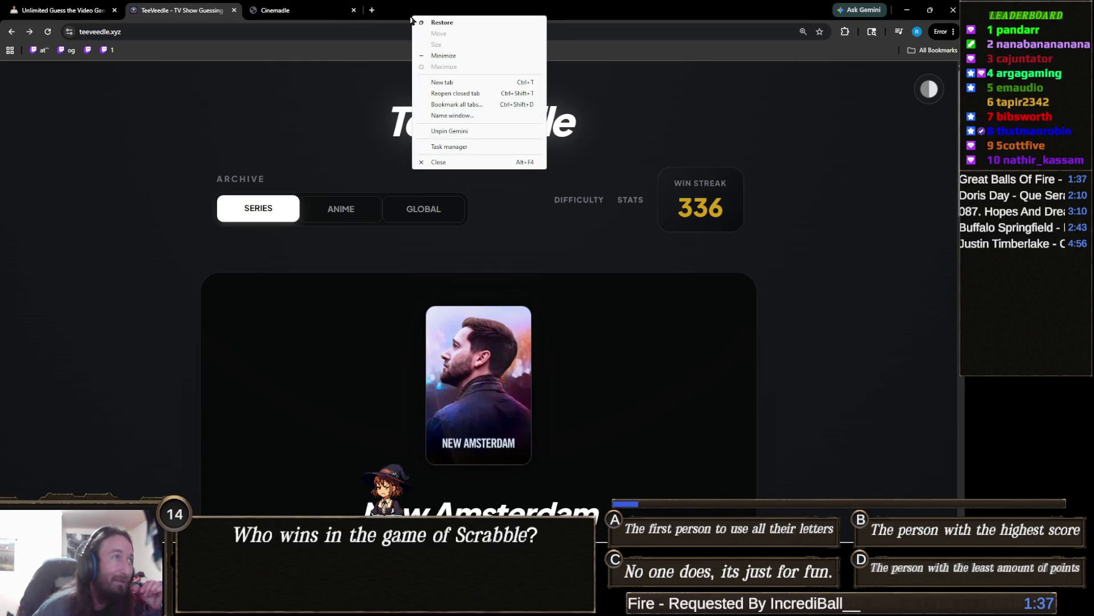
left_click(467, 92)
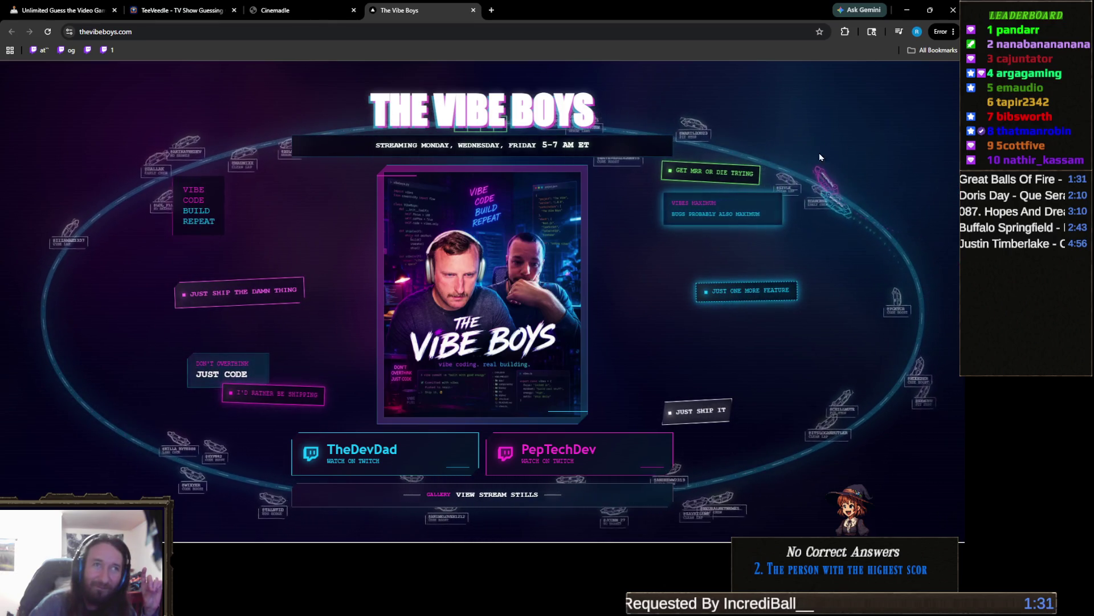
left_click(473, 10)
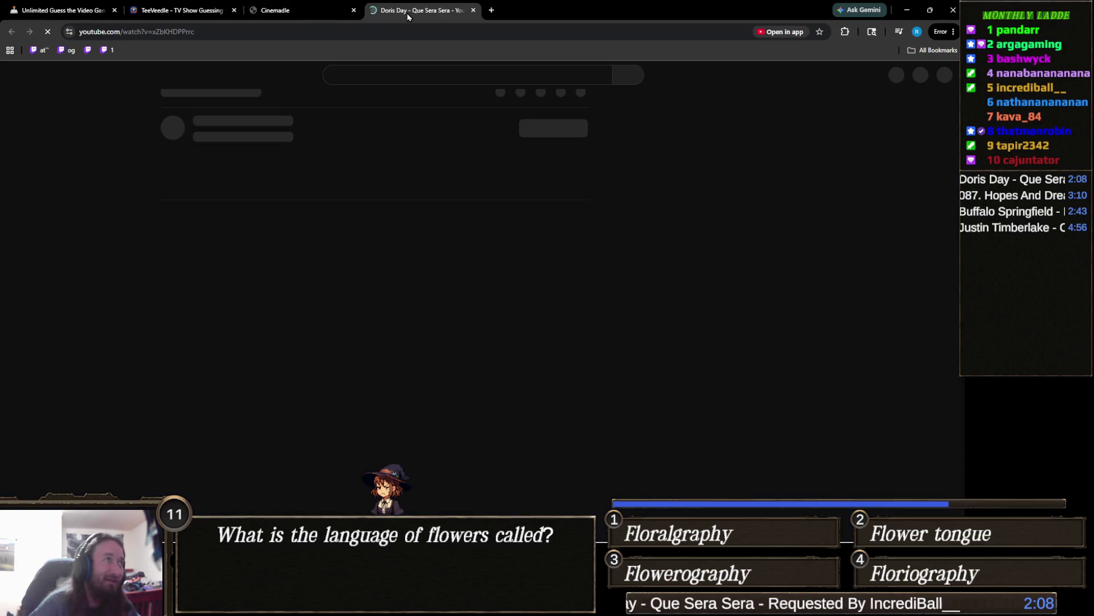
- Drag the YouTube tab out into its own window, moved off-screen
left_click_drag(407, 13, 1093, 29)
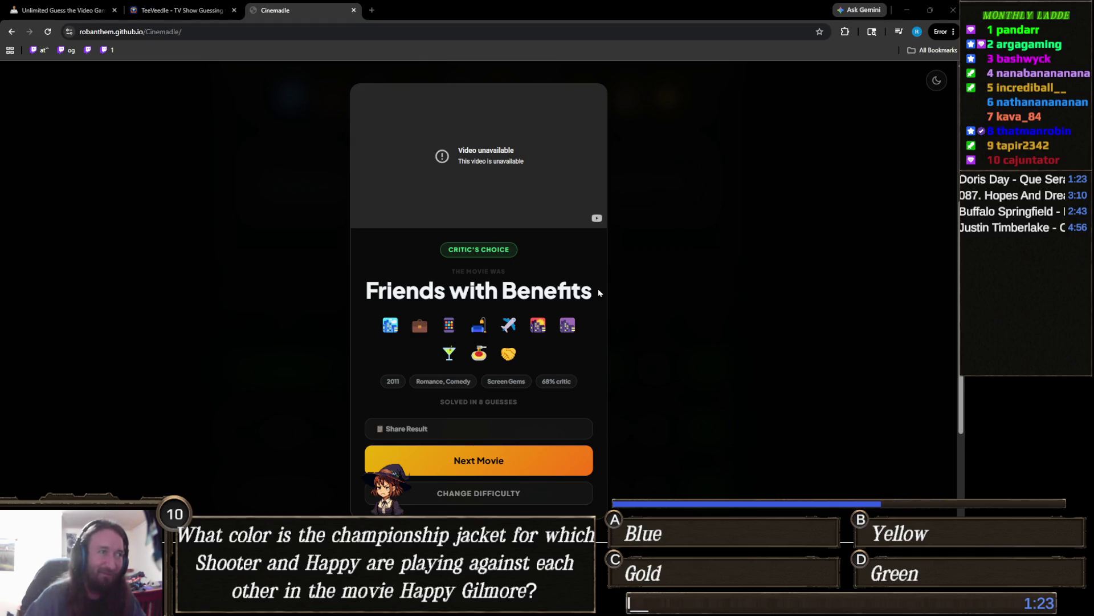
left_click_drag(598, 295, 426, 239)
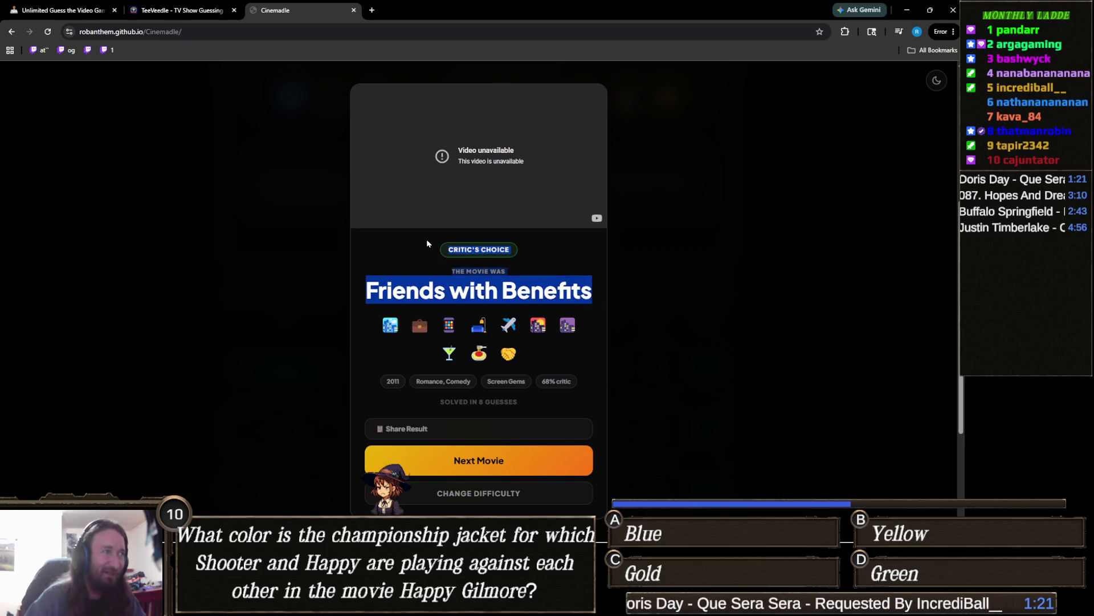
left_click(682, 268)
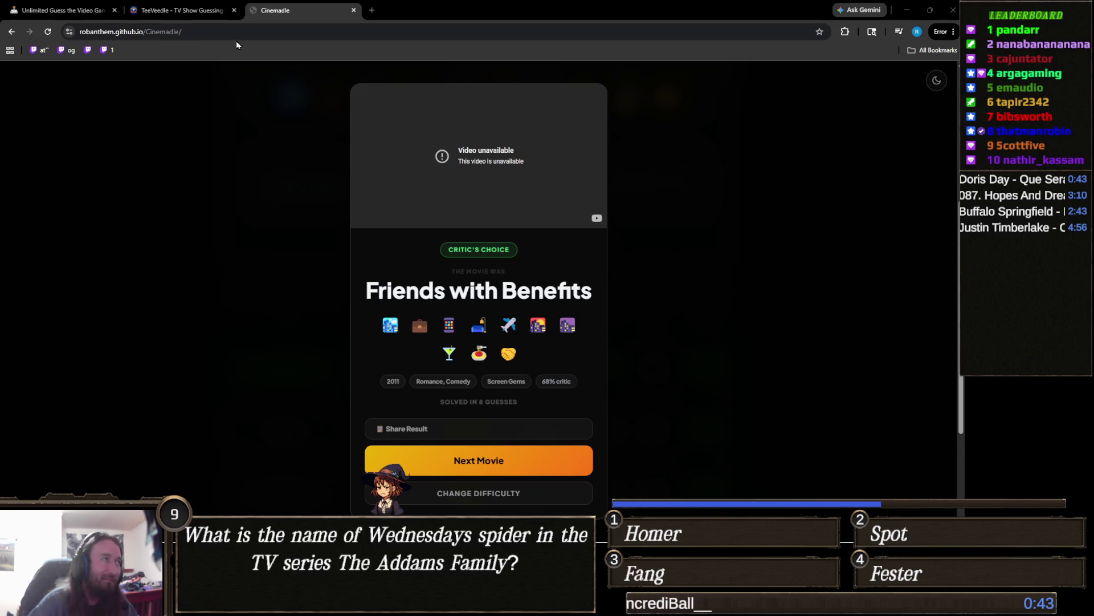
- Start the next TeeVeedle puzzle and guess La Brea
left_click(214, 14)
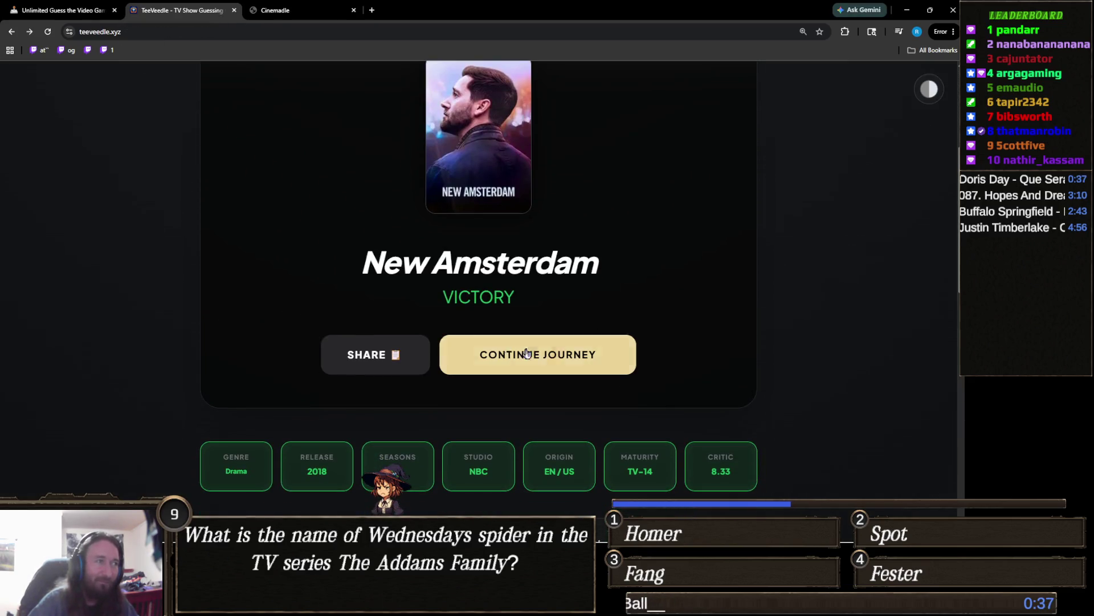
left_click(587, 355)
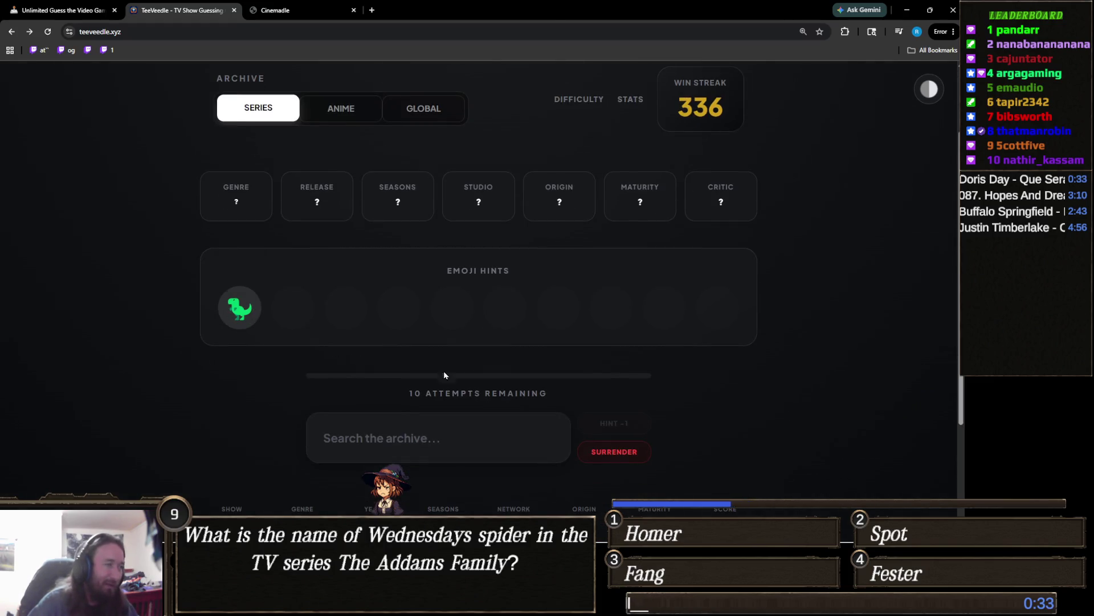
left_click(520, 430)
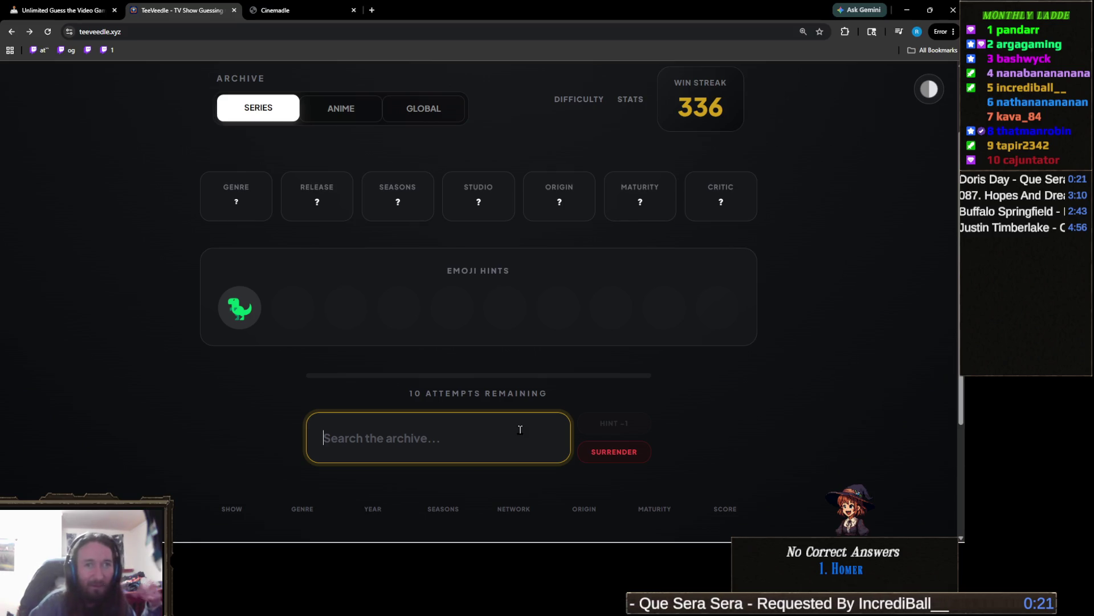
type("la bre")
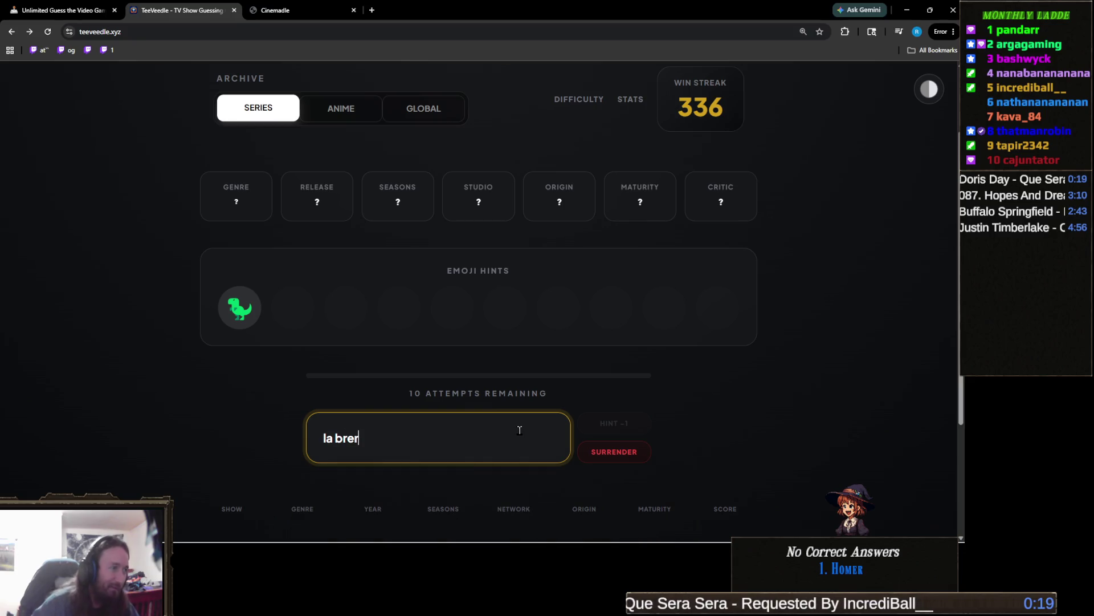
left_click(367, 492)
mouse_move(293, 300)
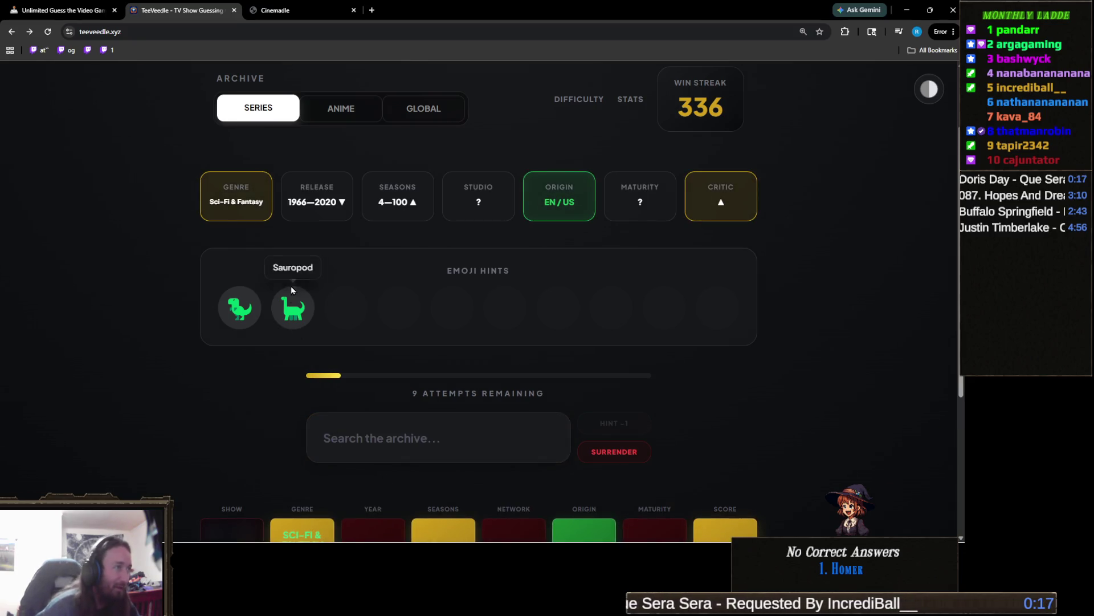
- Guess Jurassic World: Camp Cretaceous, then search 'dino' for the next guess
left_click(476, 432)
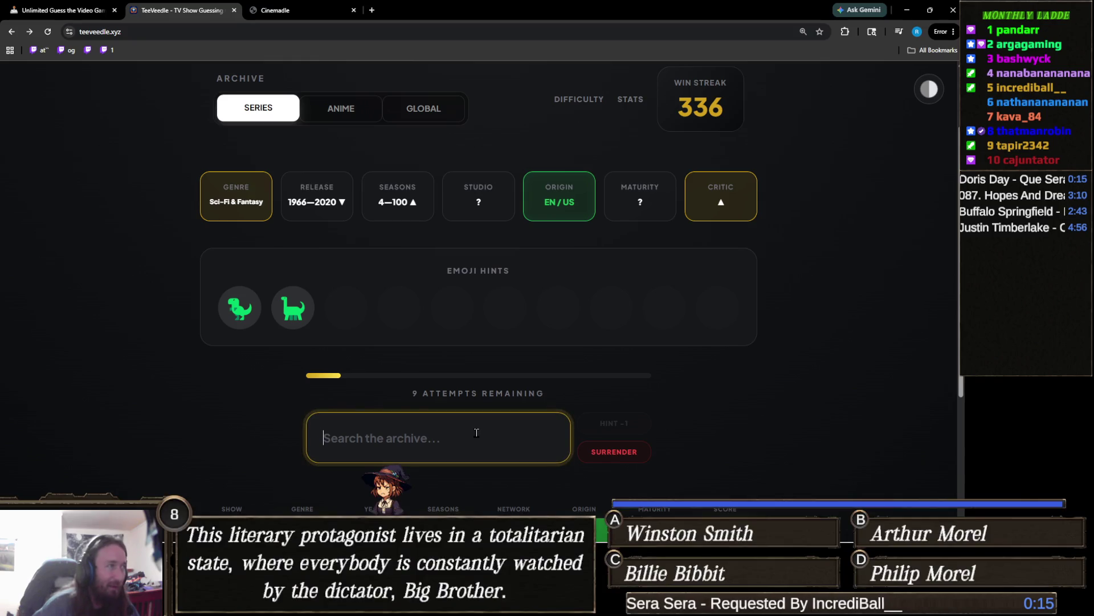
type("jur")
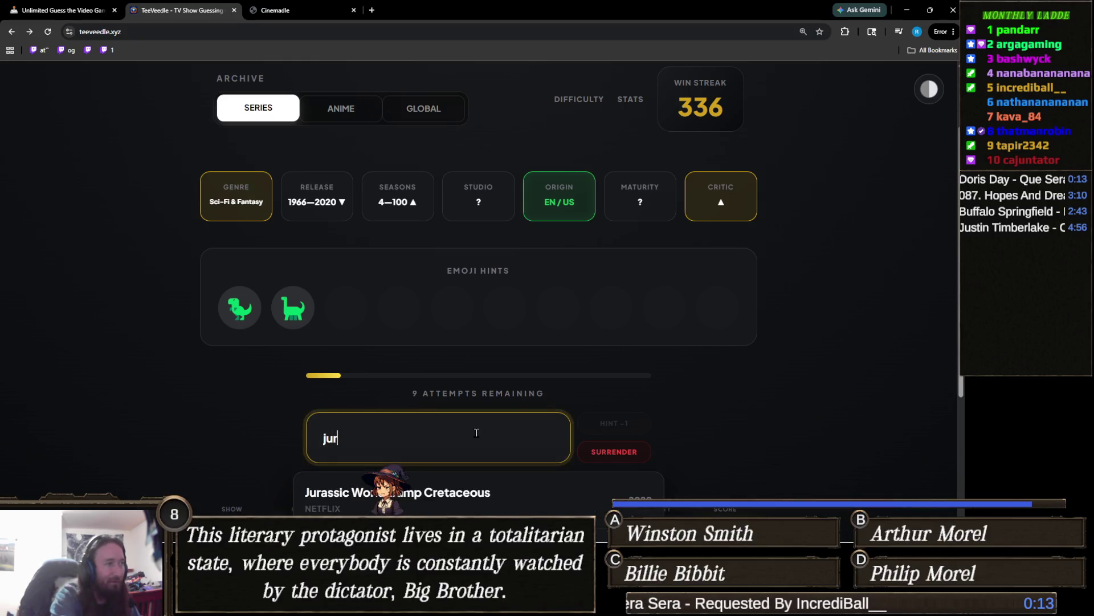
left_click(344, 493)
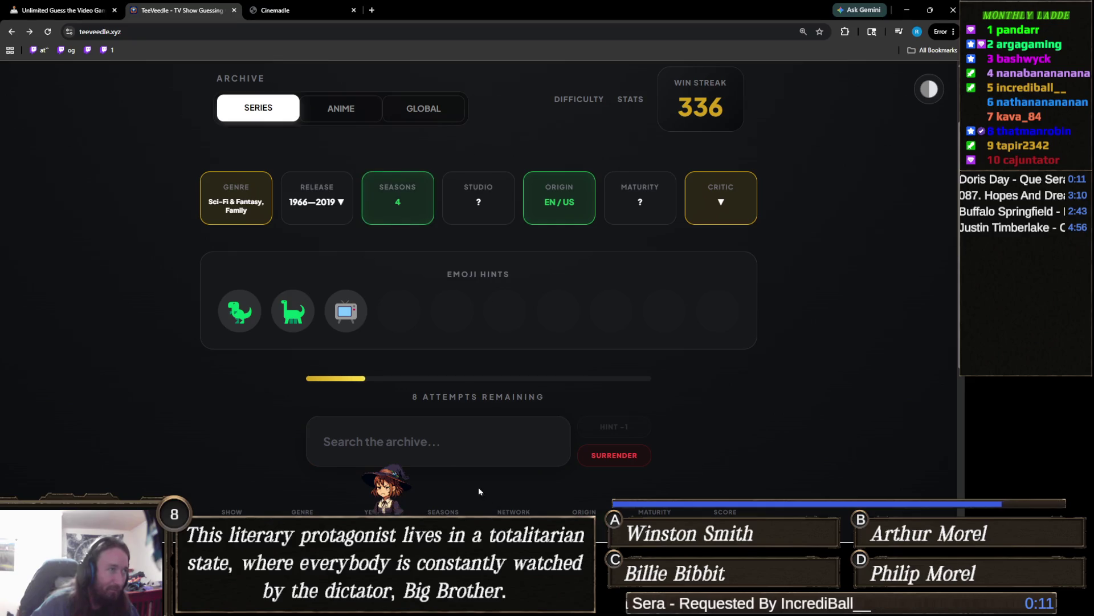
mouse_move(311, 315)
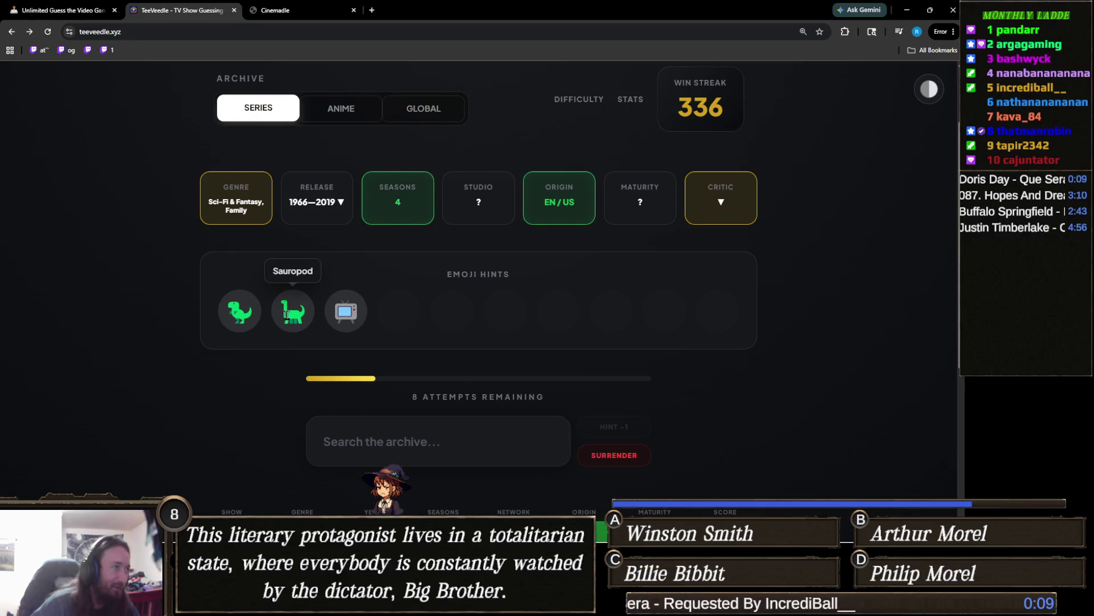
mouse_move(353, 307)
left_click(466, 420)
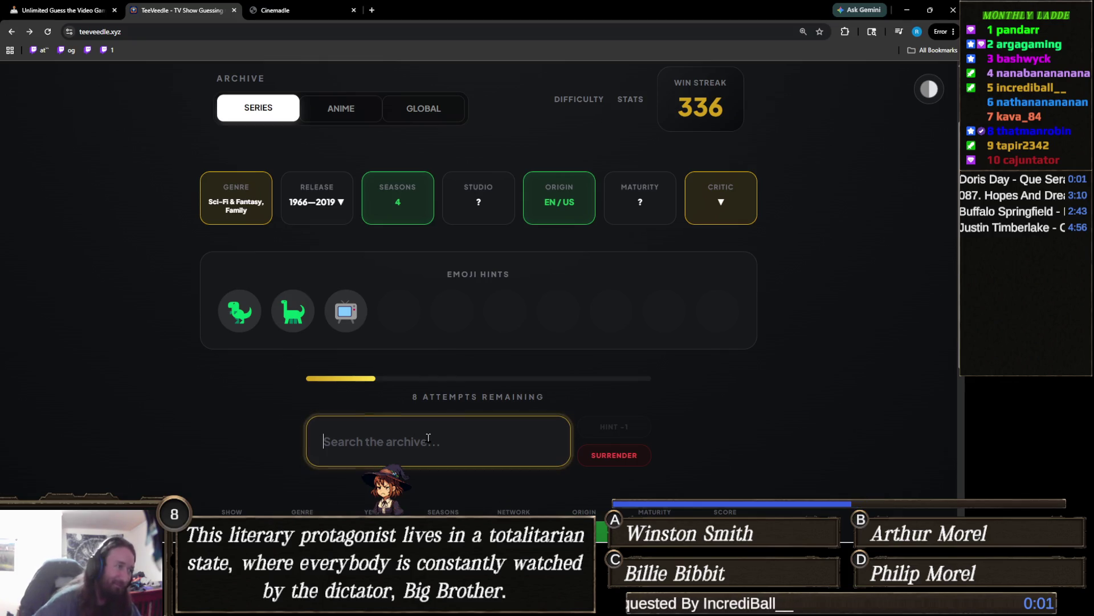
type("dino")
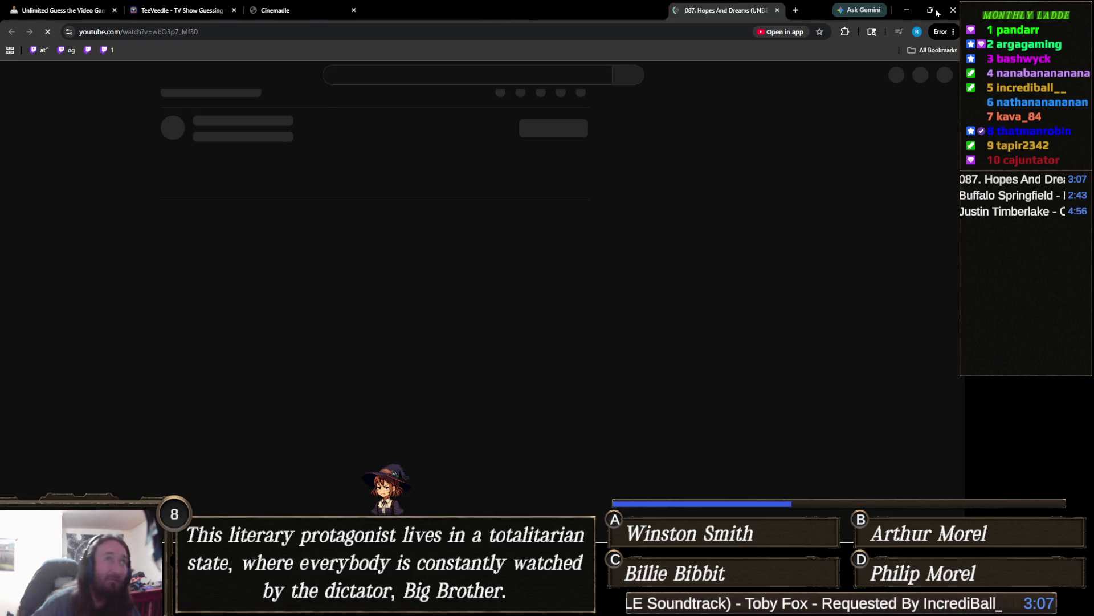
- Close the YouTube window, win with Dinosaurs (streak 337), and search 'star tre' on the next puzzle
left_click(953, 9)
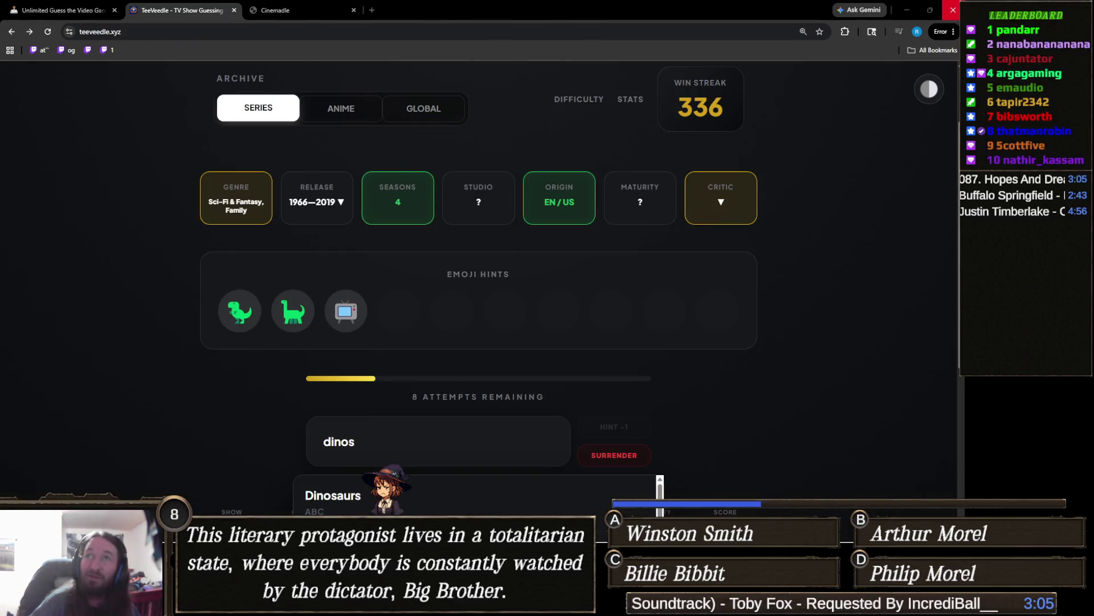
left_click(406, 497)
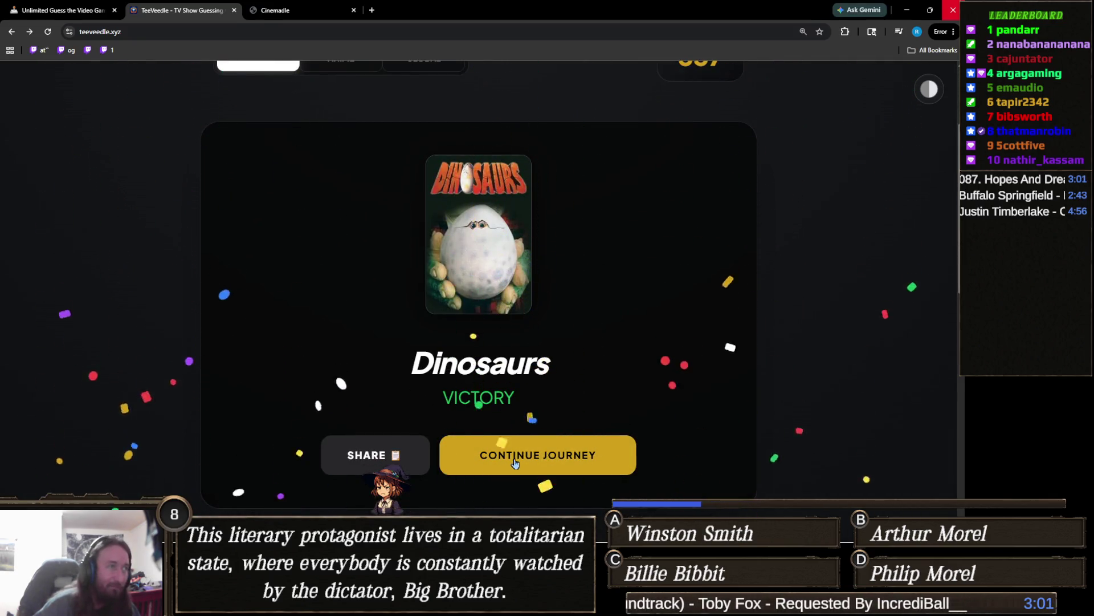
left_click(558, 456)
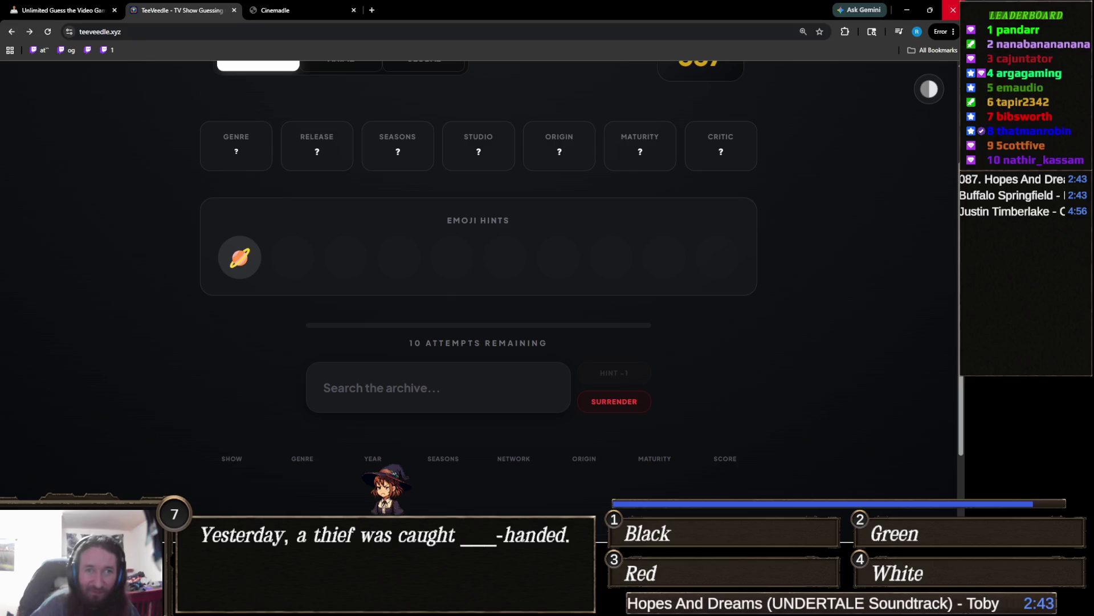
type("star tre")
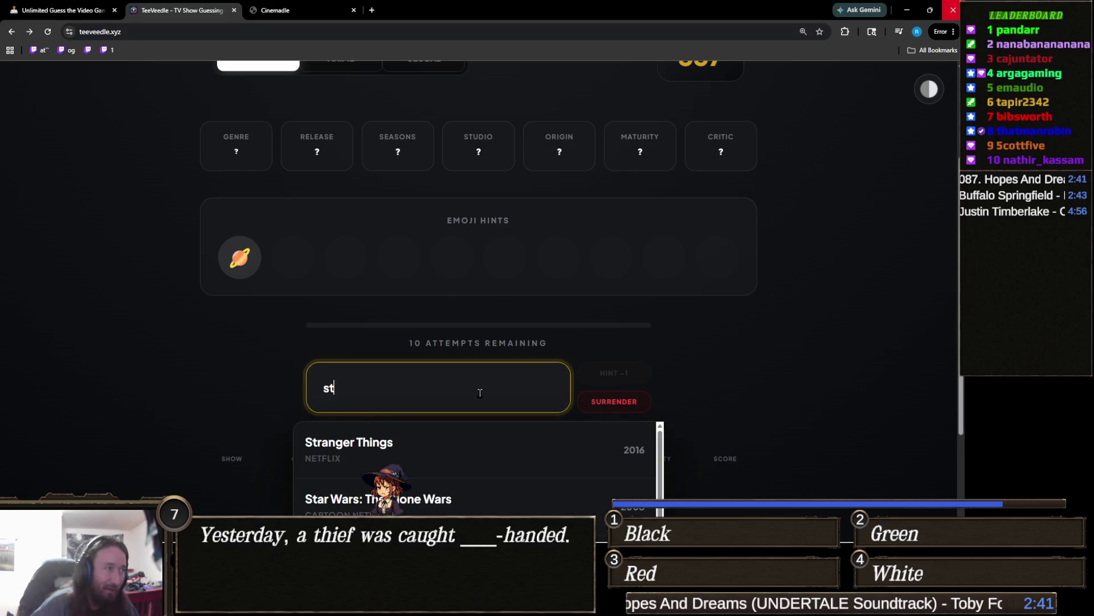
scroll(205, 378, "down", 3)
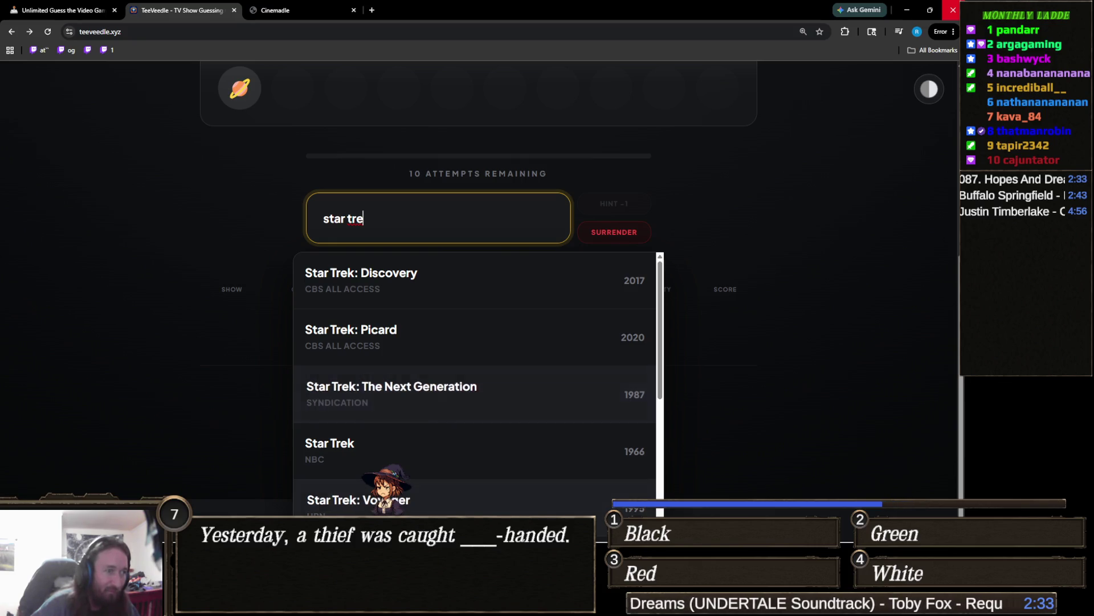
- Submit Star Trek: Voyager as the first guess, revealing sci-fi and a rocket hint
left_click(444, 500)
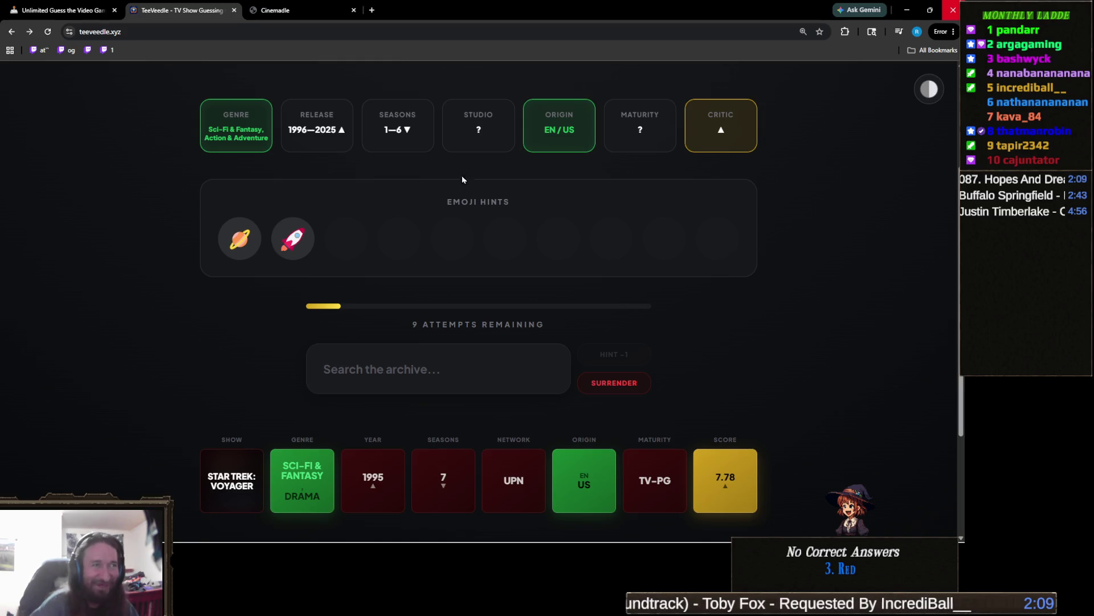
left_click(480, 379)
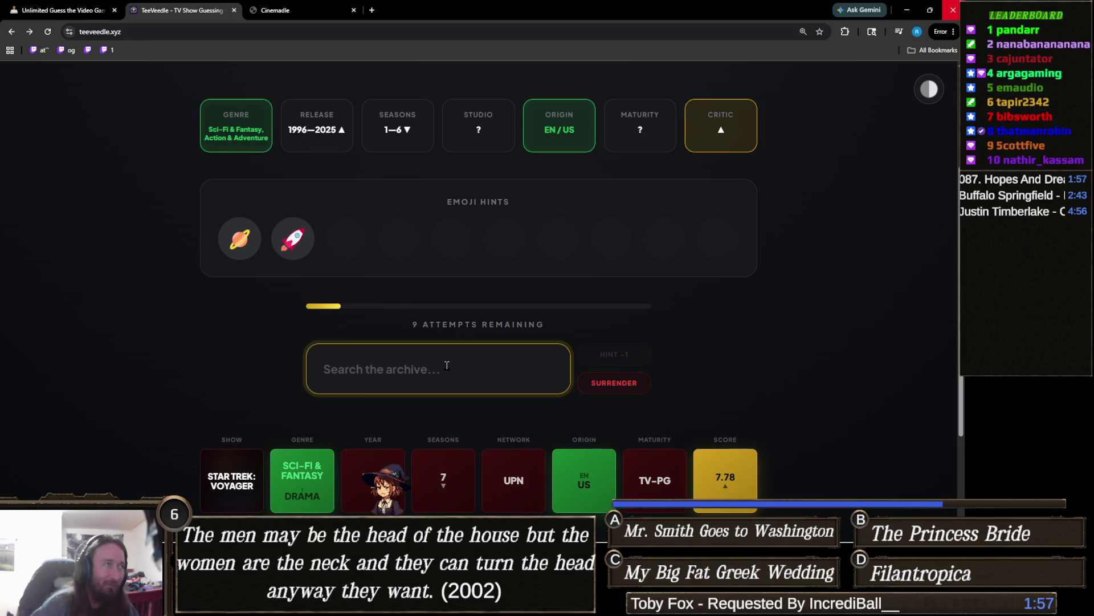
- Guess The Expanse, then Raised by Wolves
type("the ex")
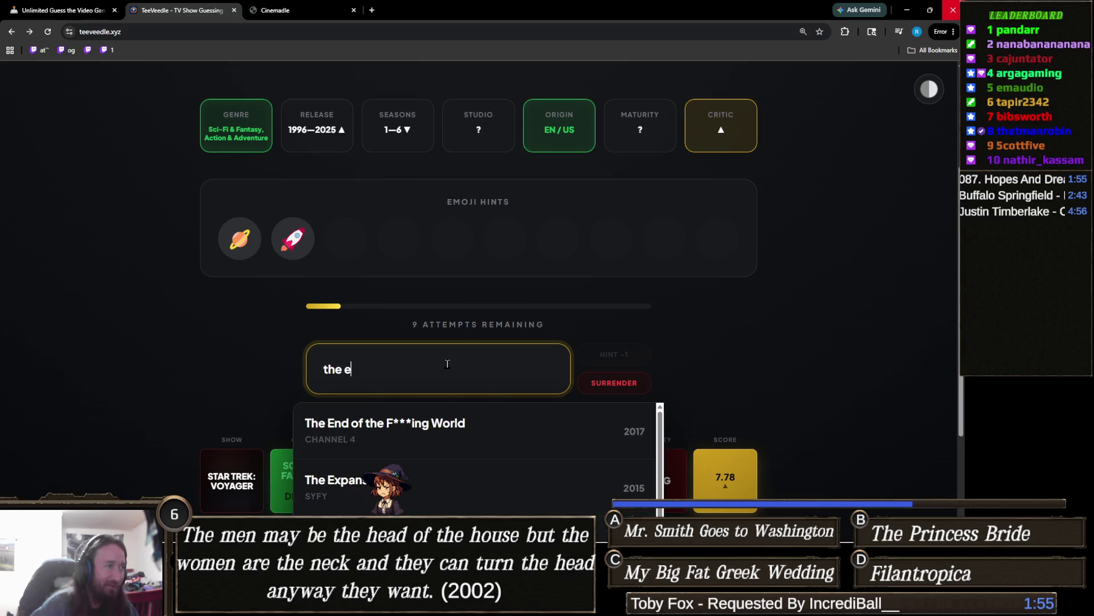
left_click(340, 423)
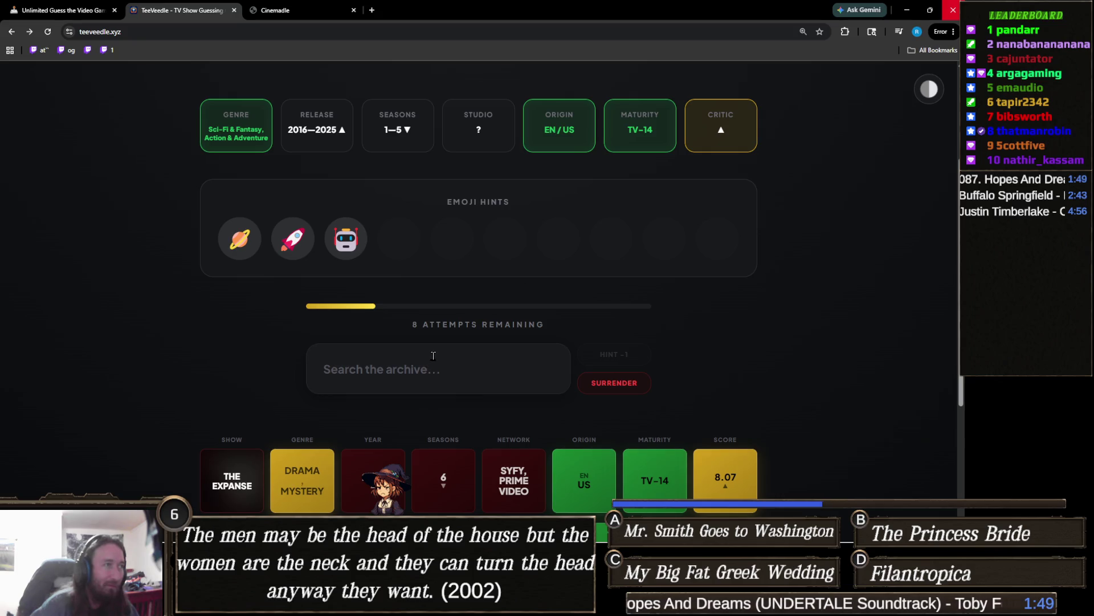
left_click(441, 350)
type("raised")
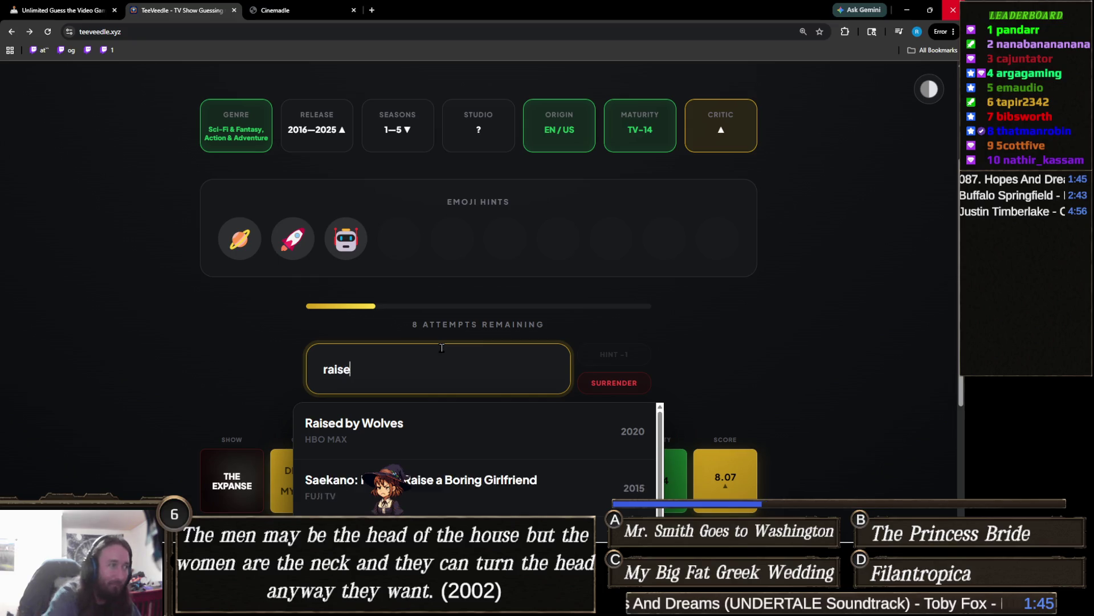
left_click(392, 424)
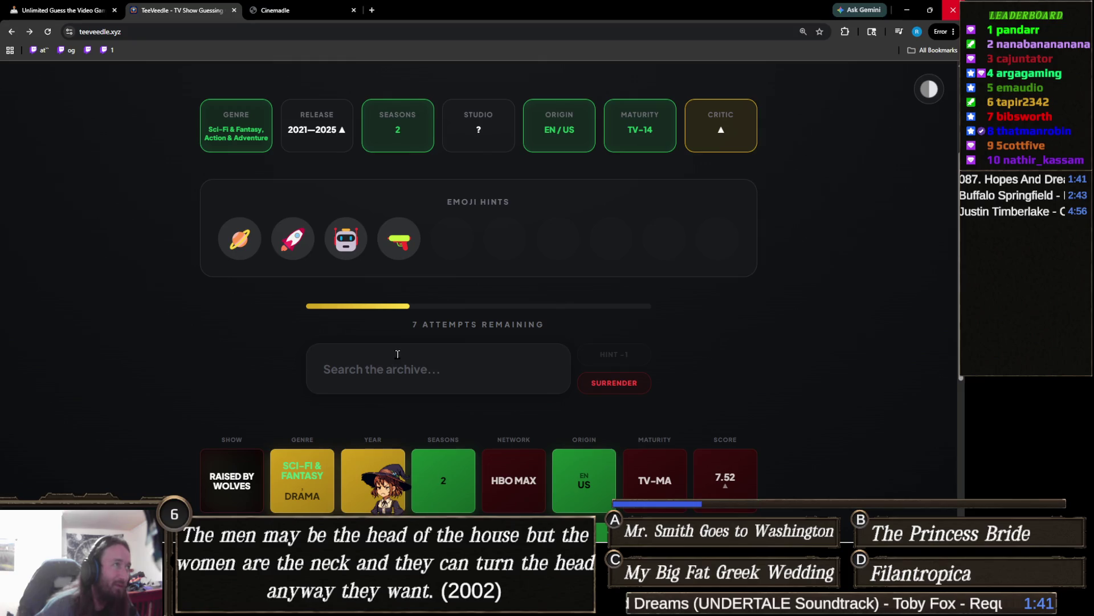
mouse_move(307, 246)
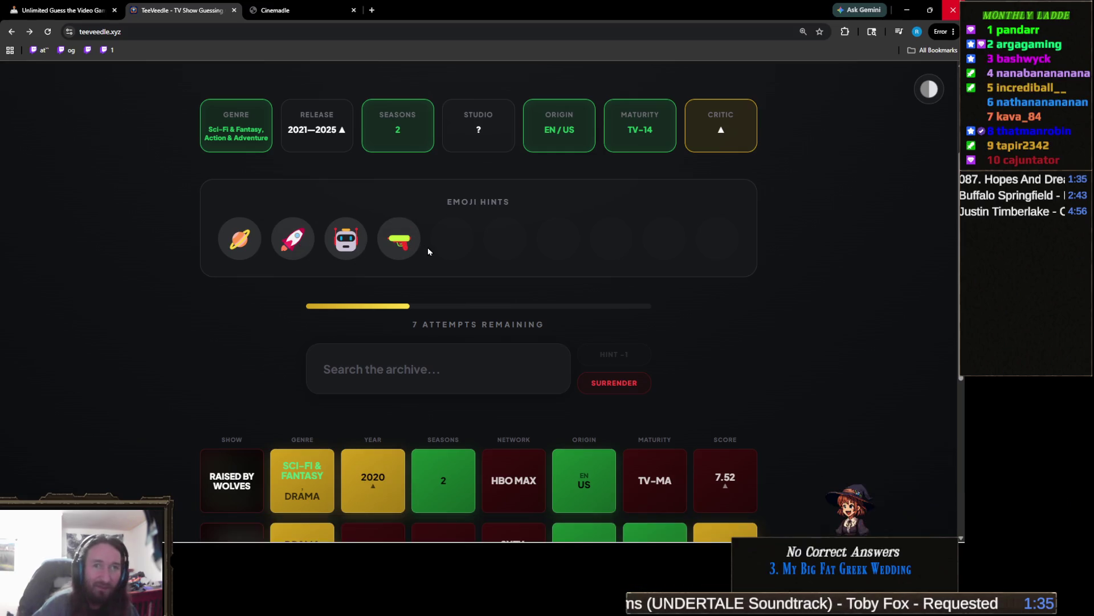
- Try searching 'the orv', 'lost in sp' and 'alter', clearing each without submitting a guess
left_click(471, 384)
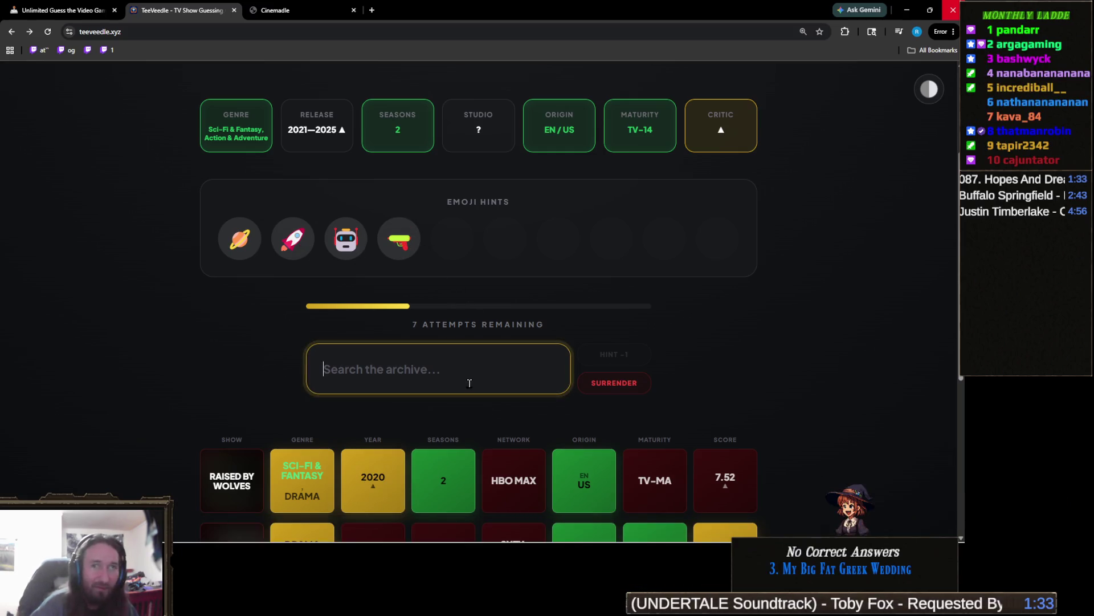
type("the orv")
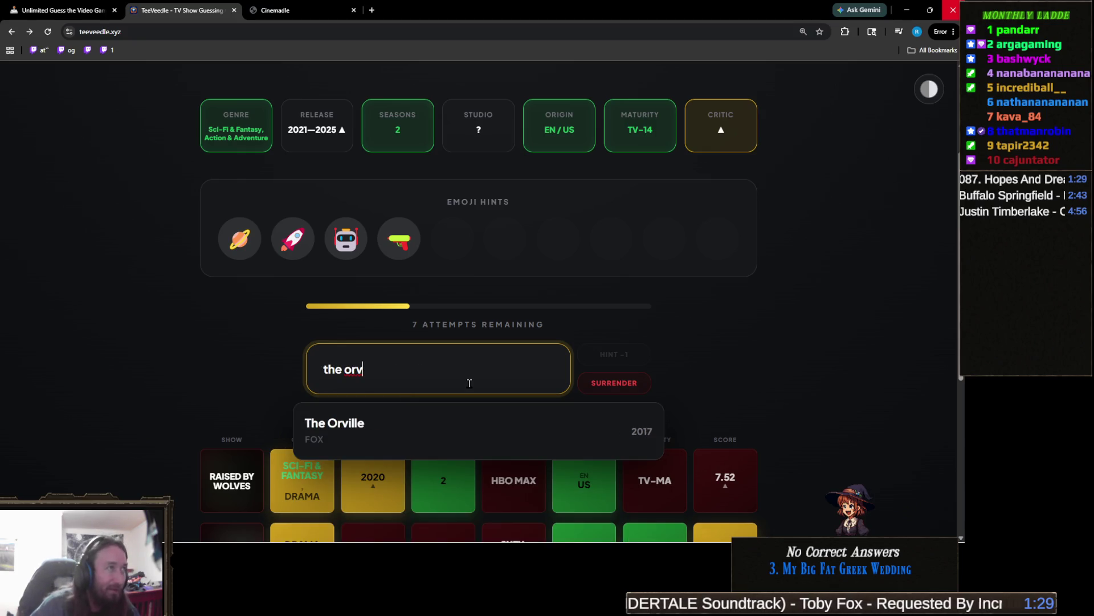
key("ctrl+a")
type("lost in sp")
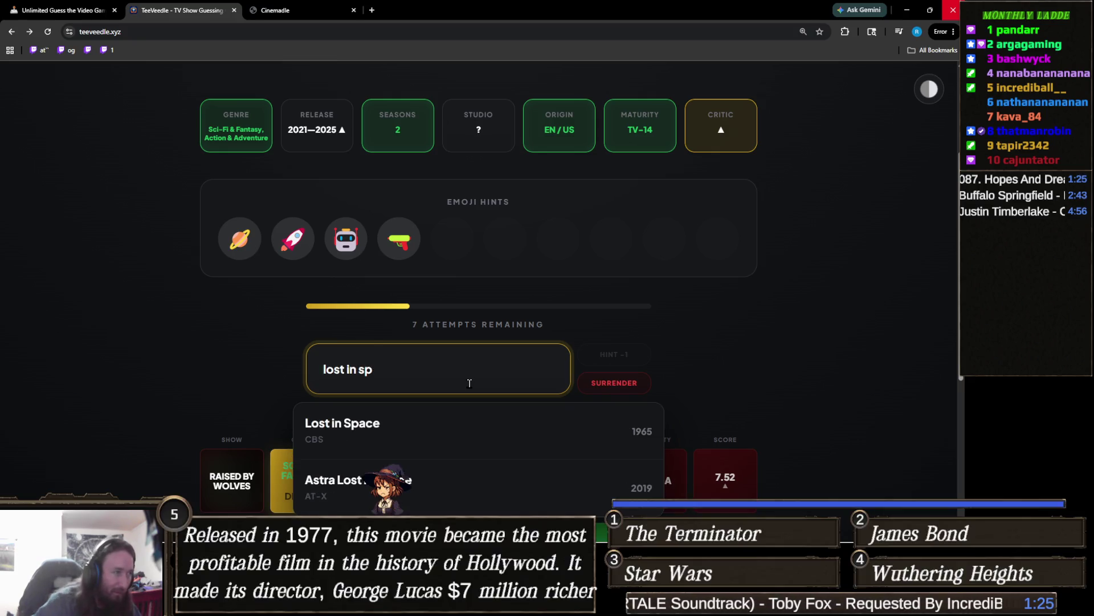
key("ctrl+a")
key("BackSpace")
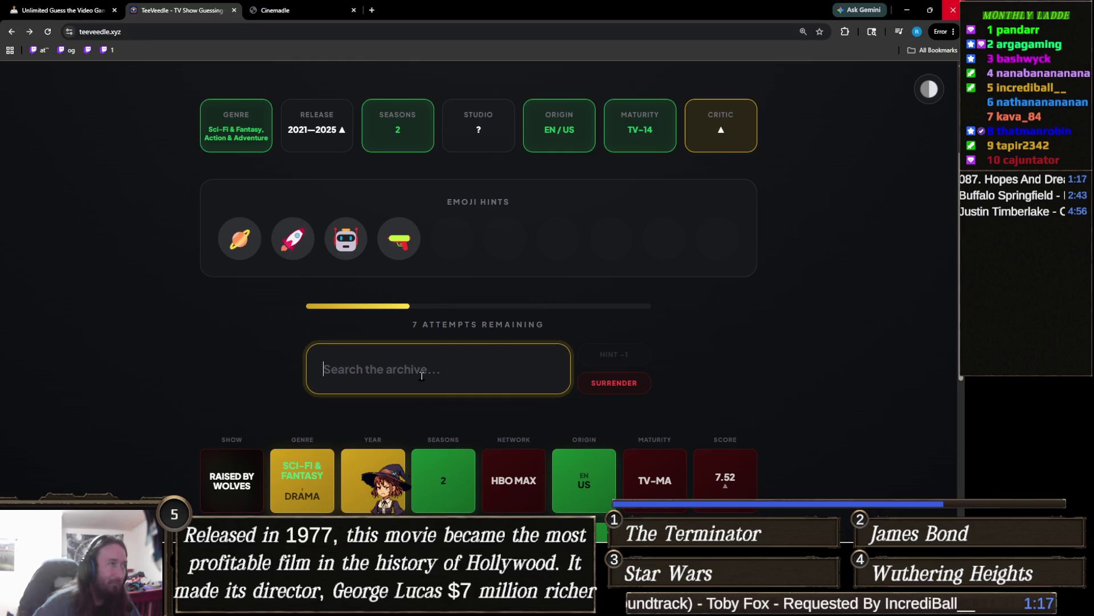
type("alter")
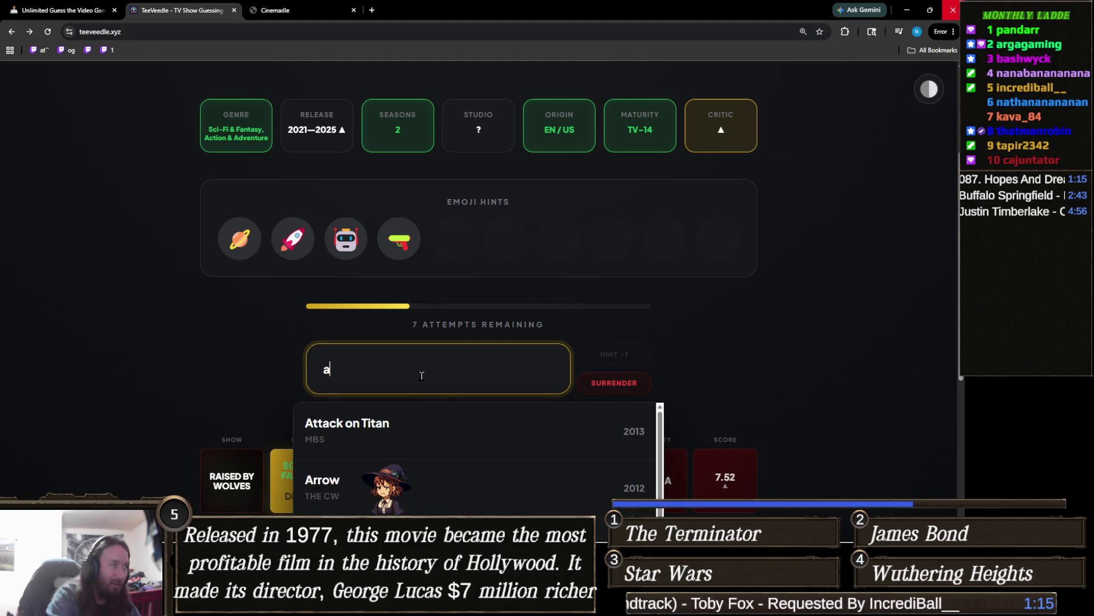
key("ctrl+a")
key("BackSpace")
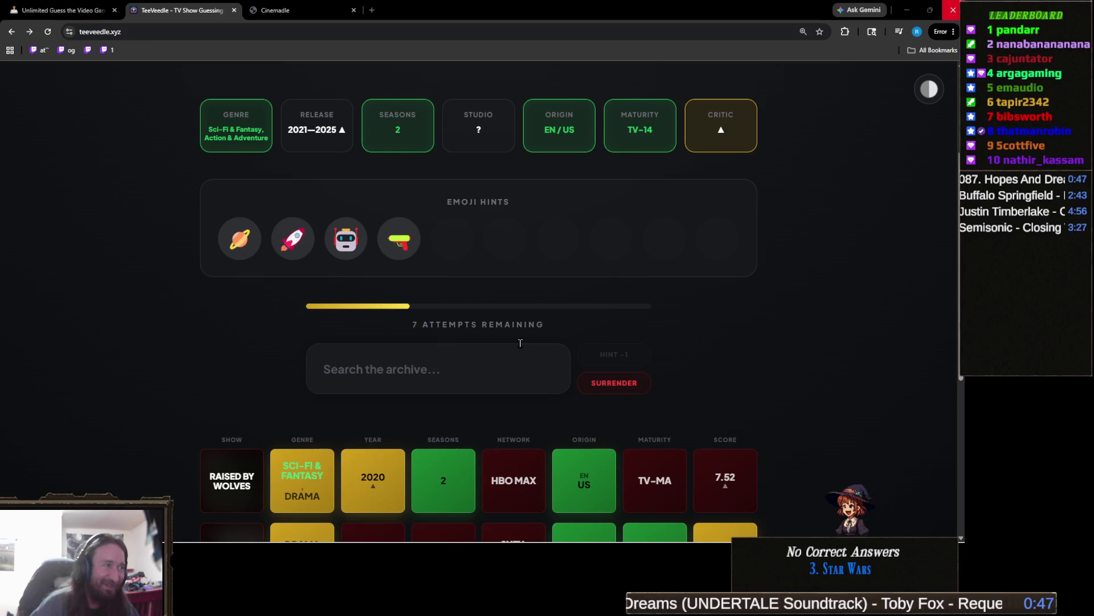
left_click(442, 351)
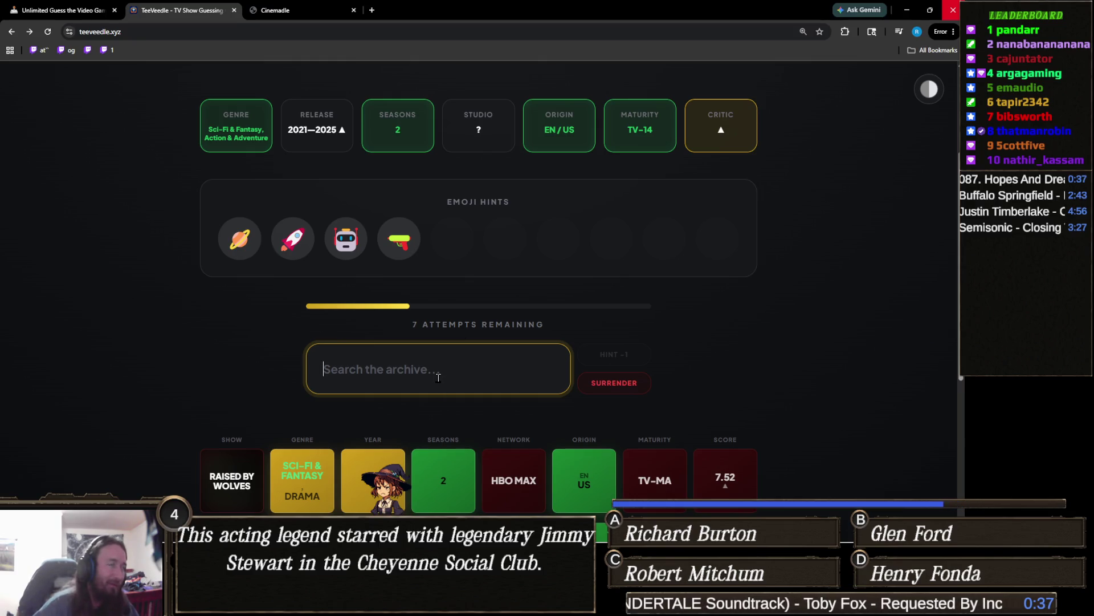
- Guess Wednesday and reveal the super-soldier text hint
type("wed")
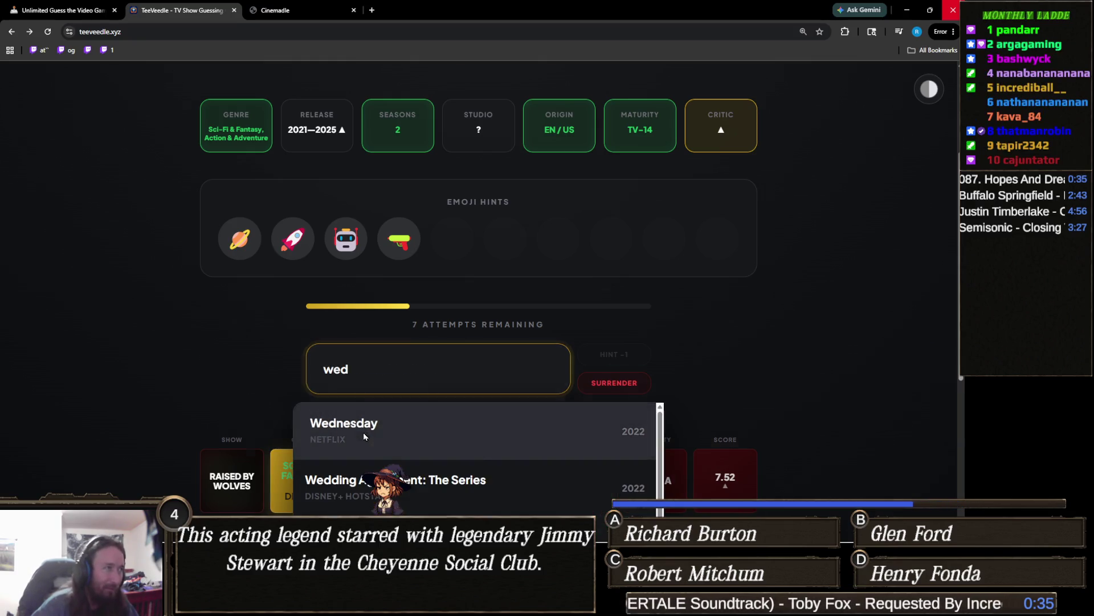
left_click(363, 432)
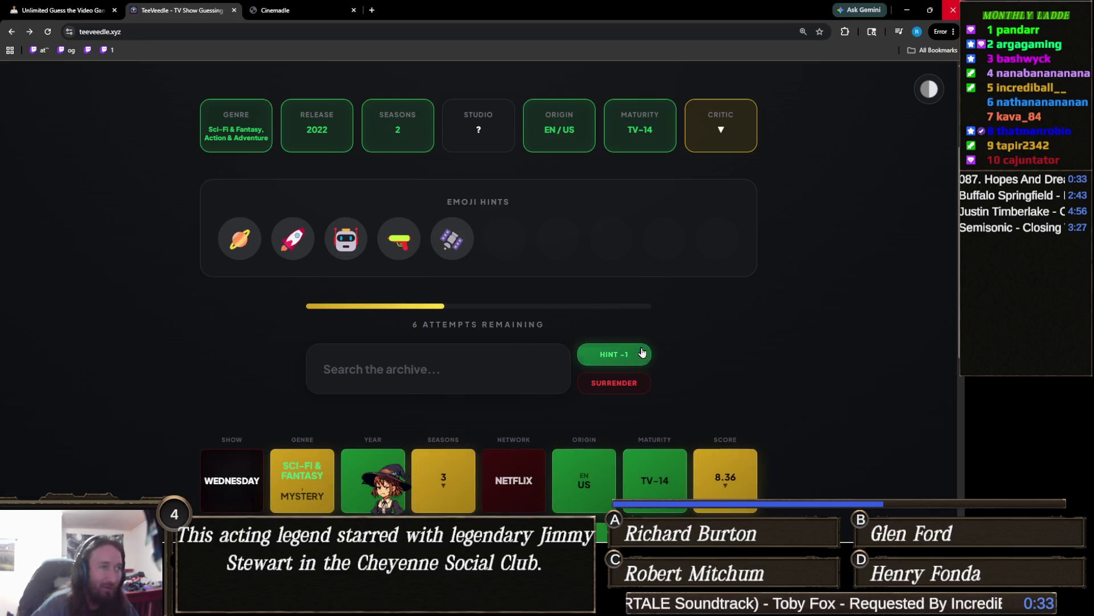
left_click(614, 354)
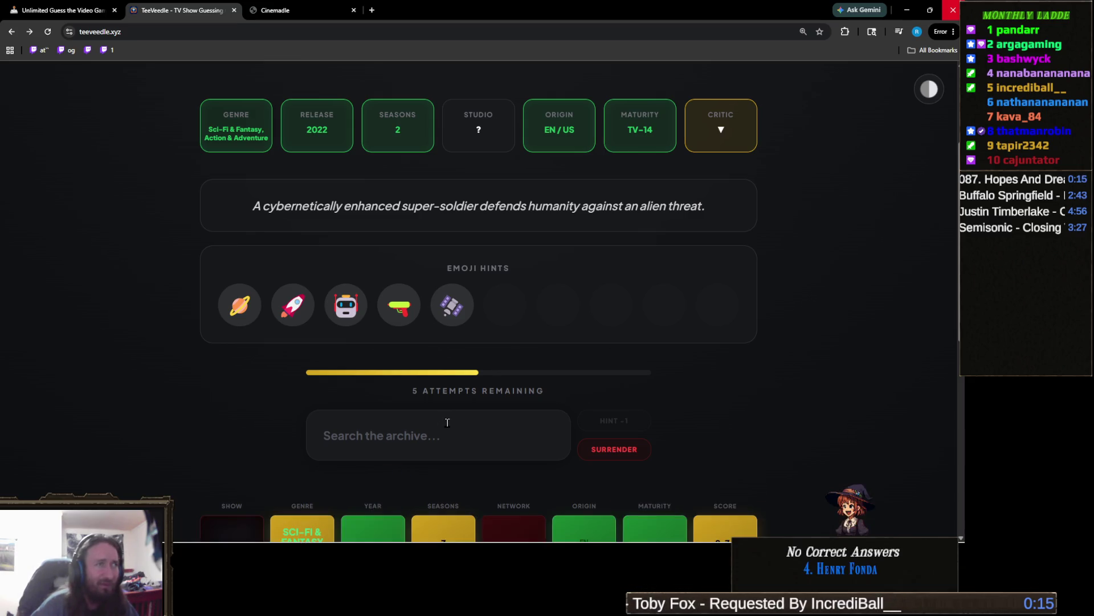
scroll(448, 422, "down", 3)
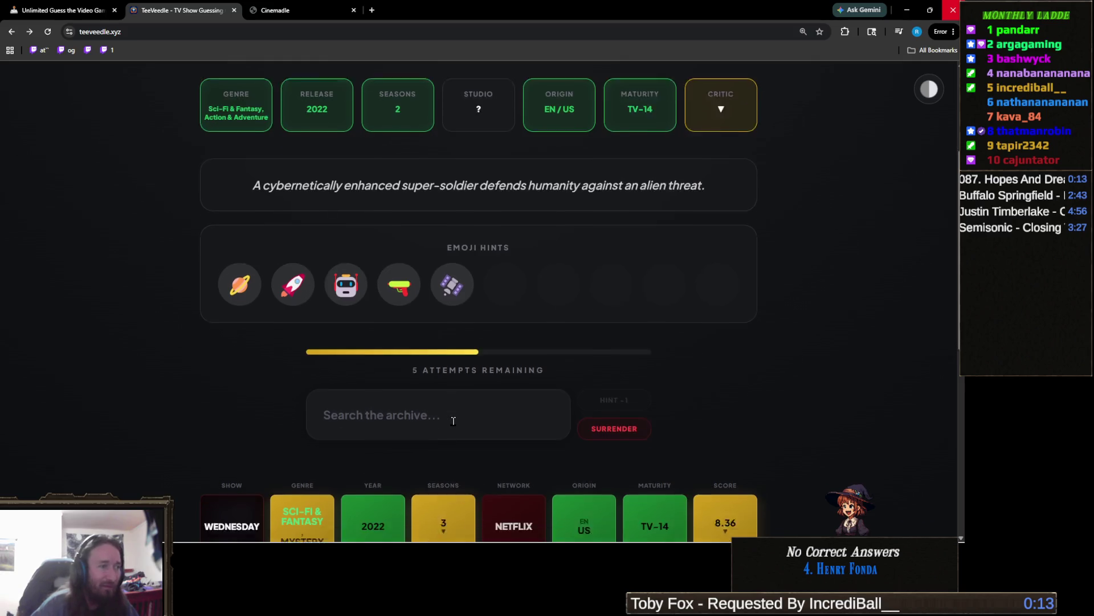
scroll(477, 360, "up", 3)
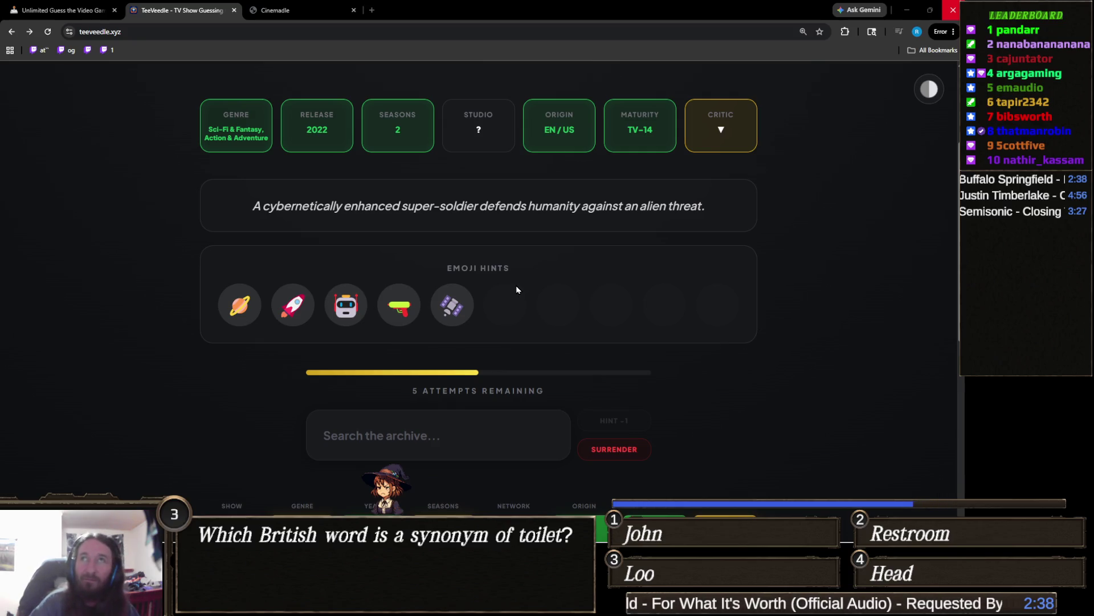
- Replace the 'terminator' search with 'halo' and win with Halo for a 338 streak
left_click(434, 436)
type("term")
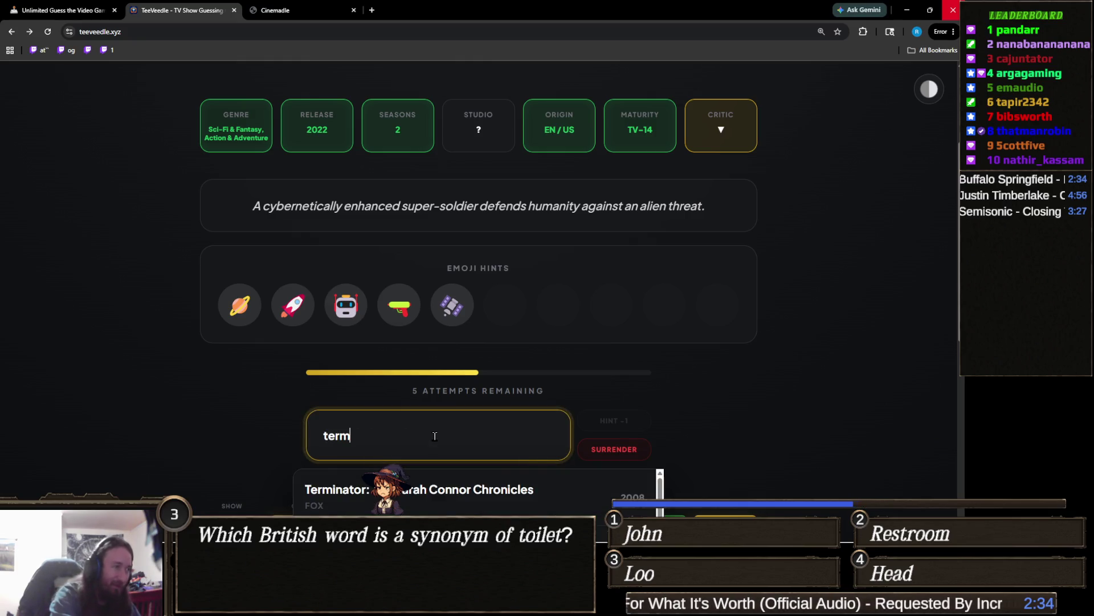
type("inator")
scroll(293, 380, "down", 3)
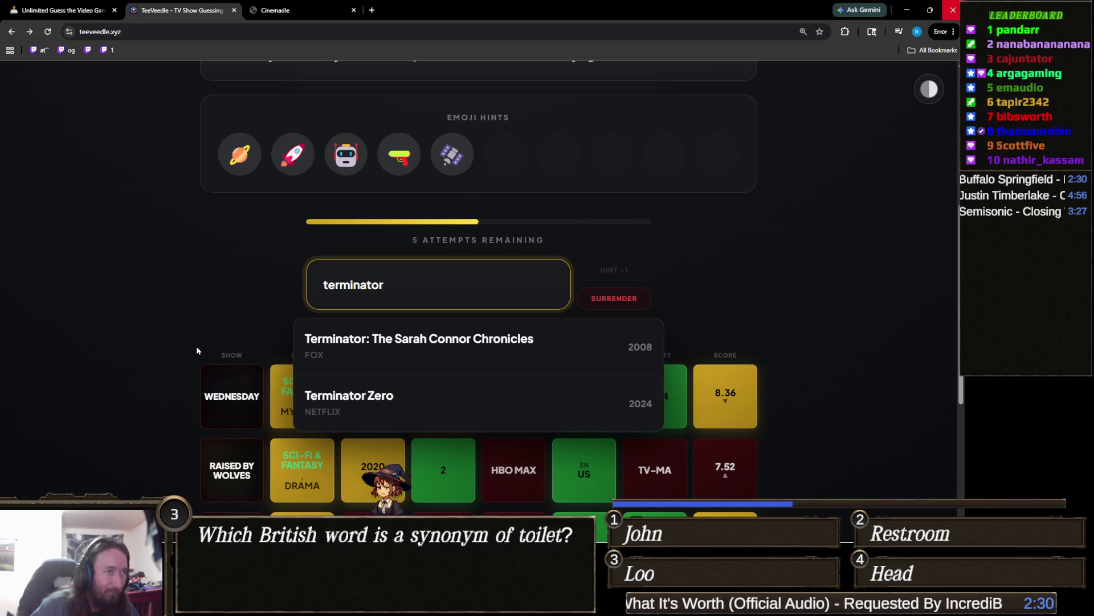
scroll(202, 335, "up", 3)
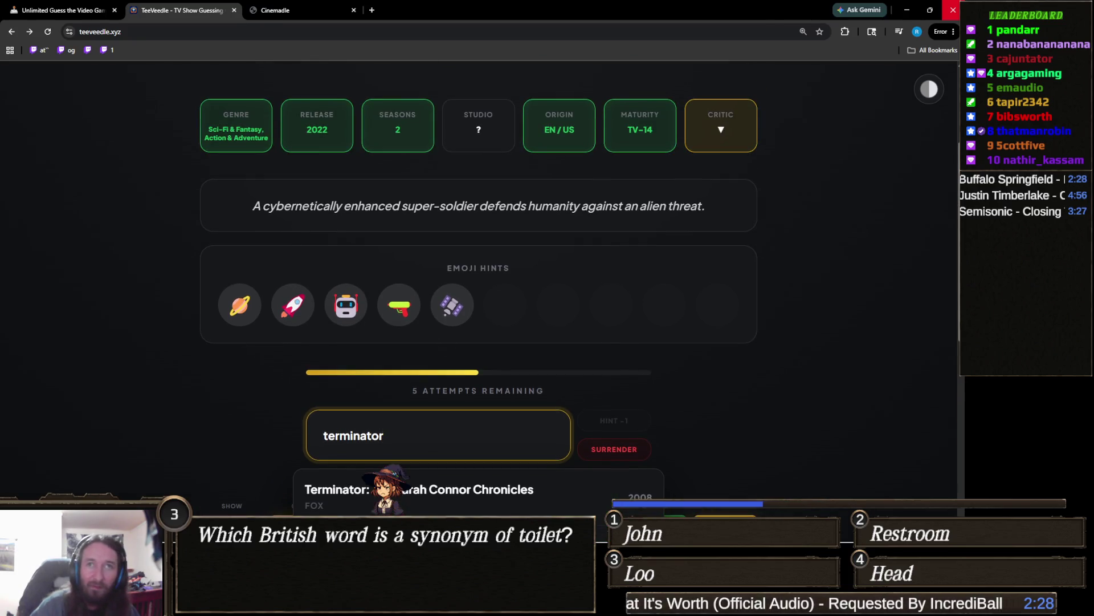
key("alt+Tab")
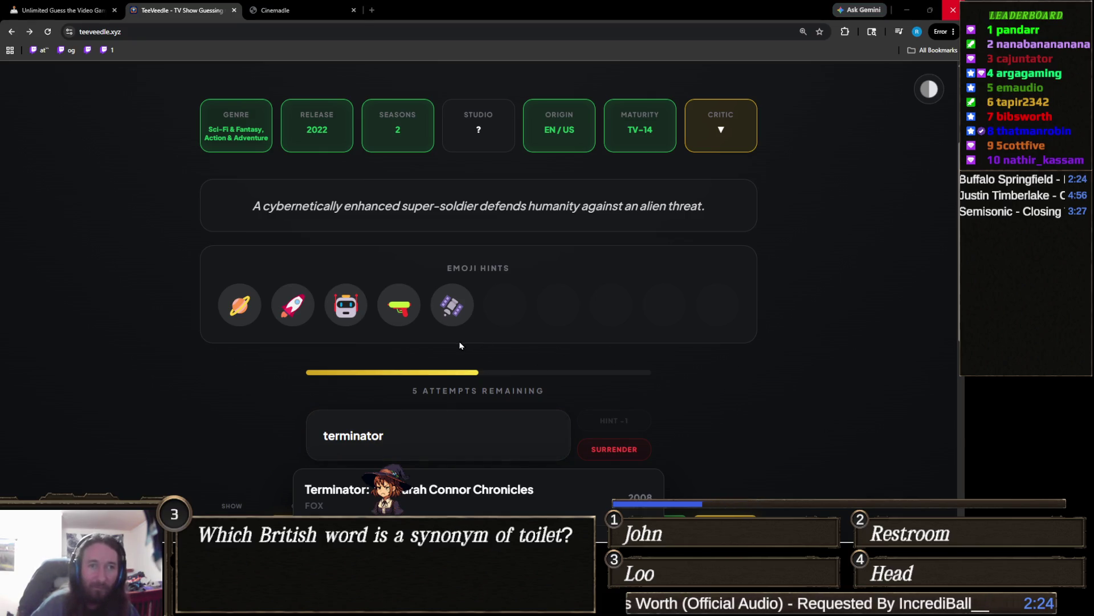
double_click(390, 447)
type("halo")
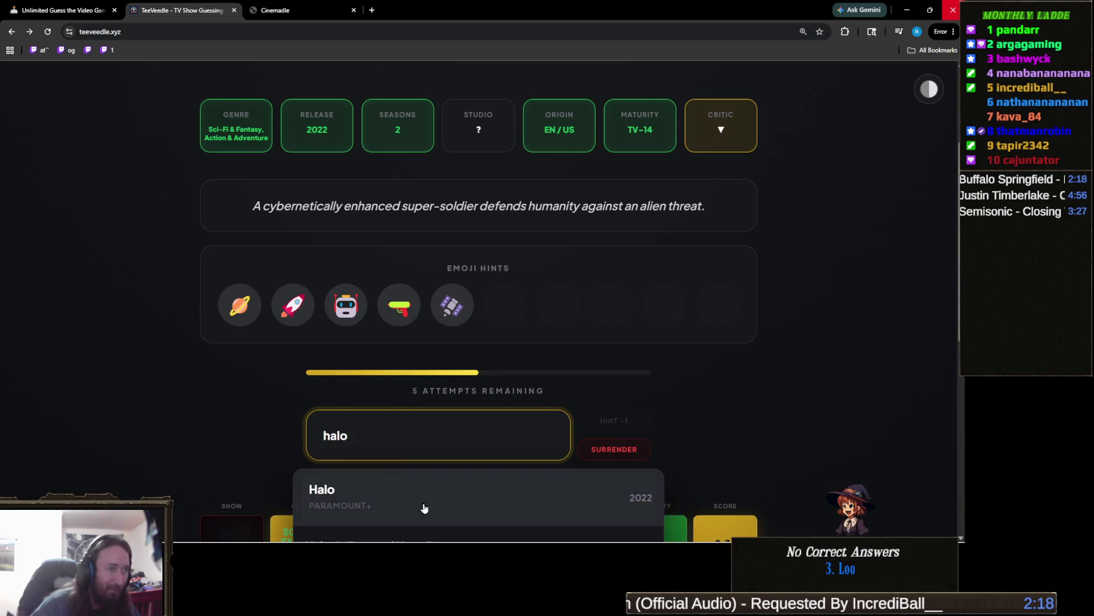
left_click(423, 504)
scroll(408, 420, "down", 2)
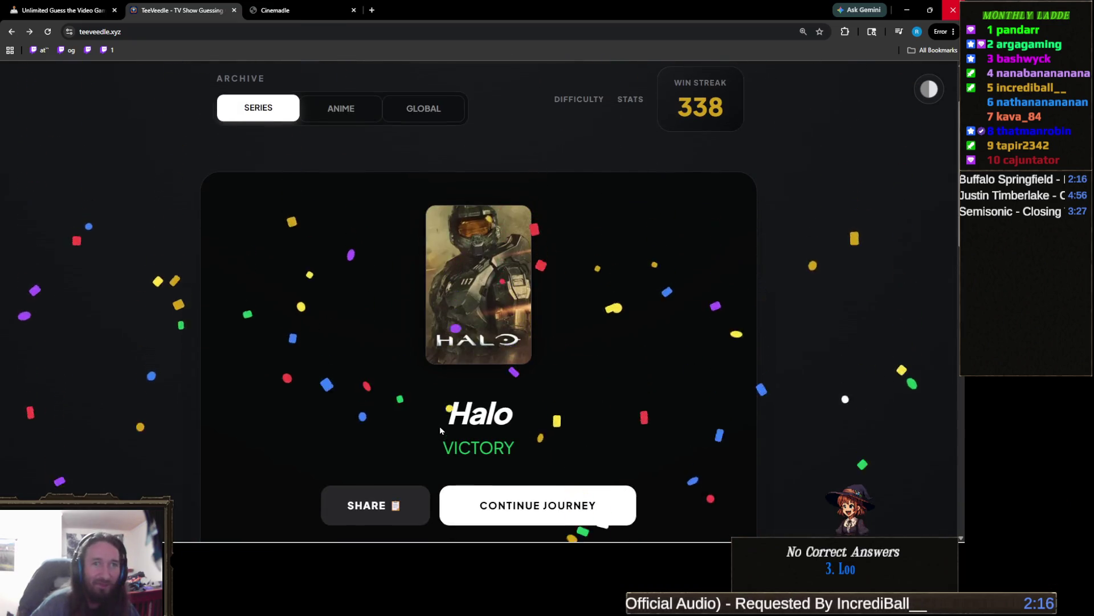
scroll(533, 378, "up", 1)
scroll(533, 378, "down", 2)
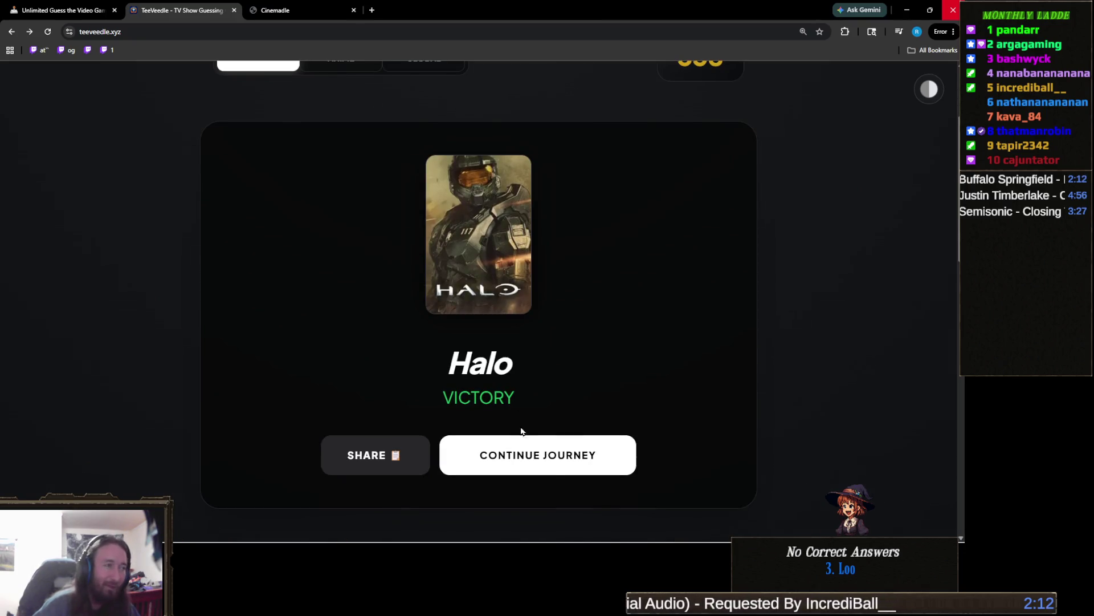
- Start a new puzzle and guess Better Call Saul
left_click(552, 459)
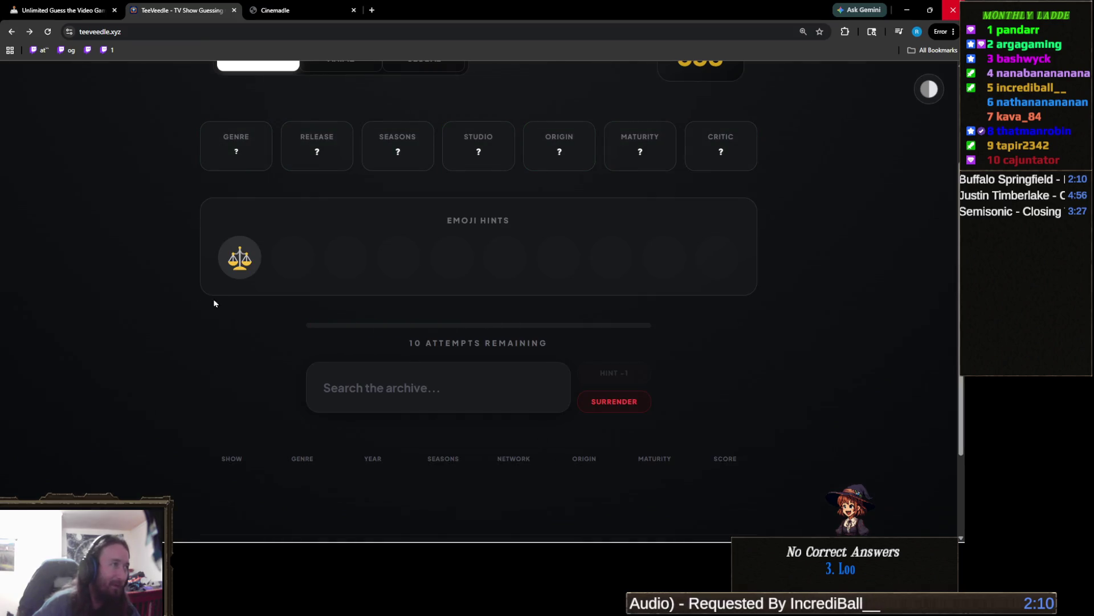
mouse_move(240, 261)
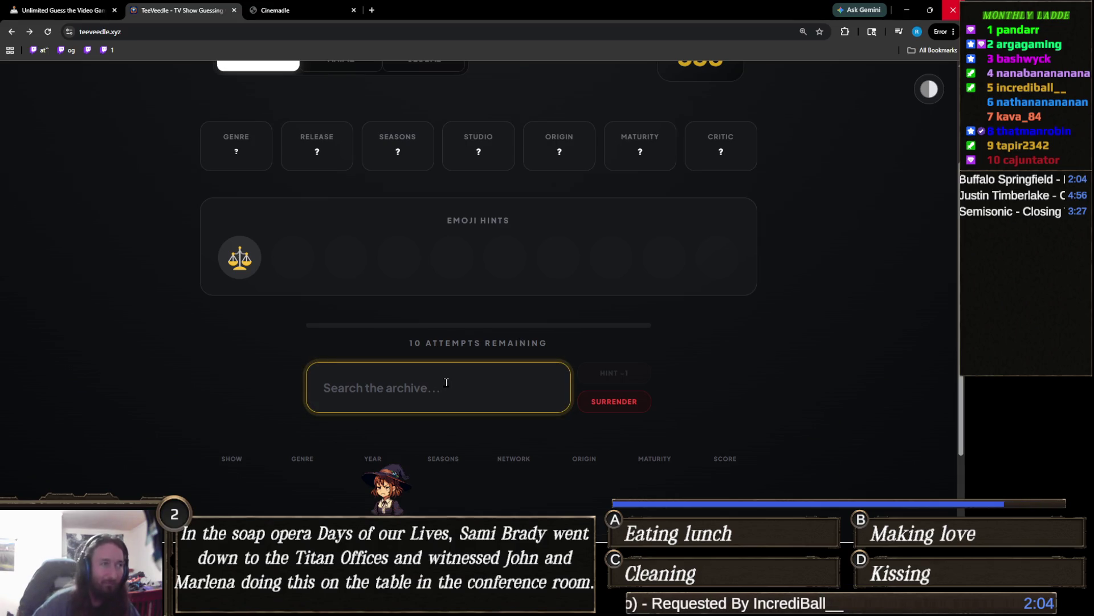
type("bett cal")
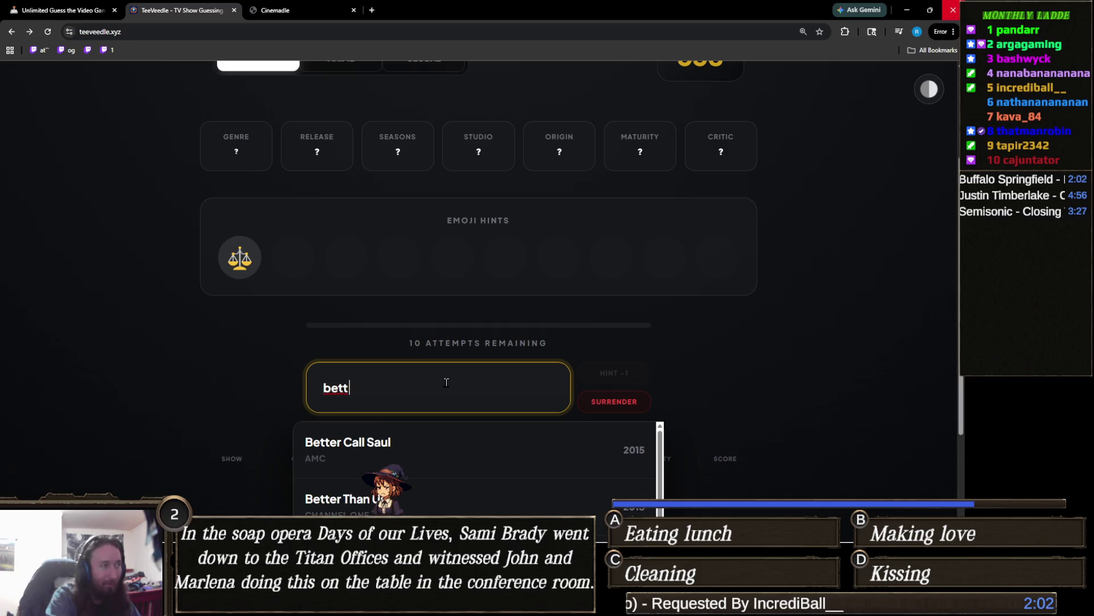
key("BackSpace")
key("BackSpace")
key("BackSpace")
type("er")
left_click(391, 443)
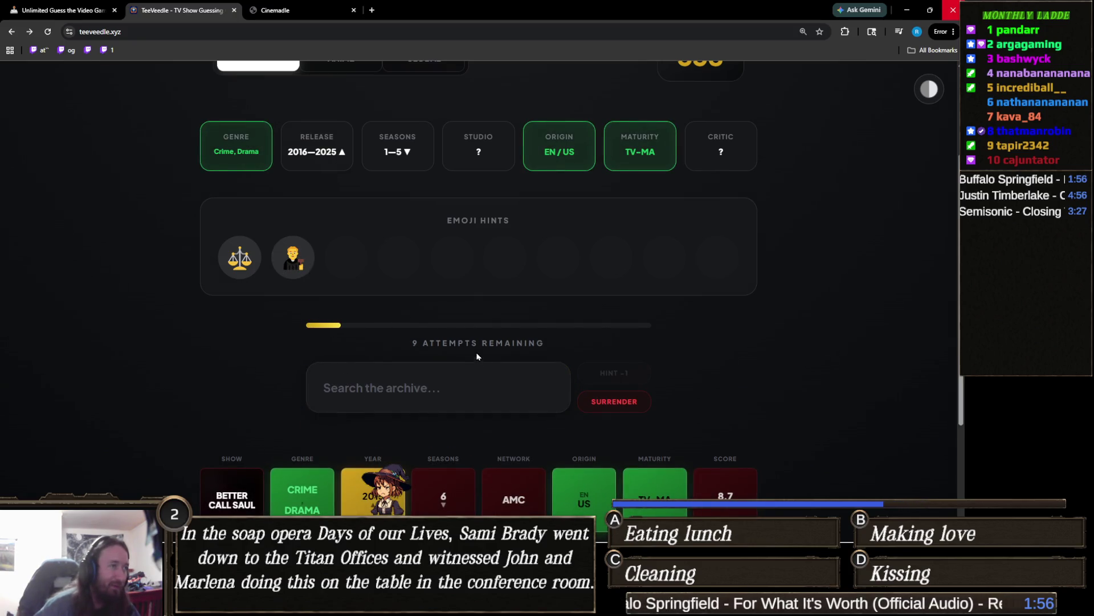
- Solve the puzzle with Your Honor, reaching a 339 win streak
left_click(450, 370)
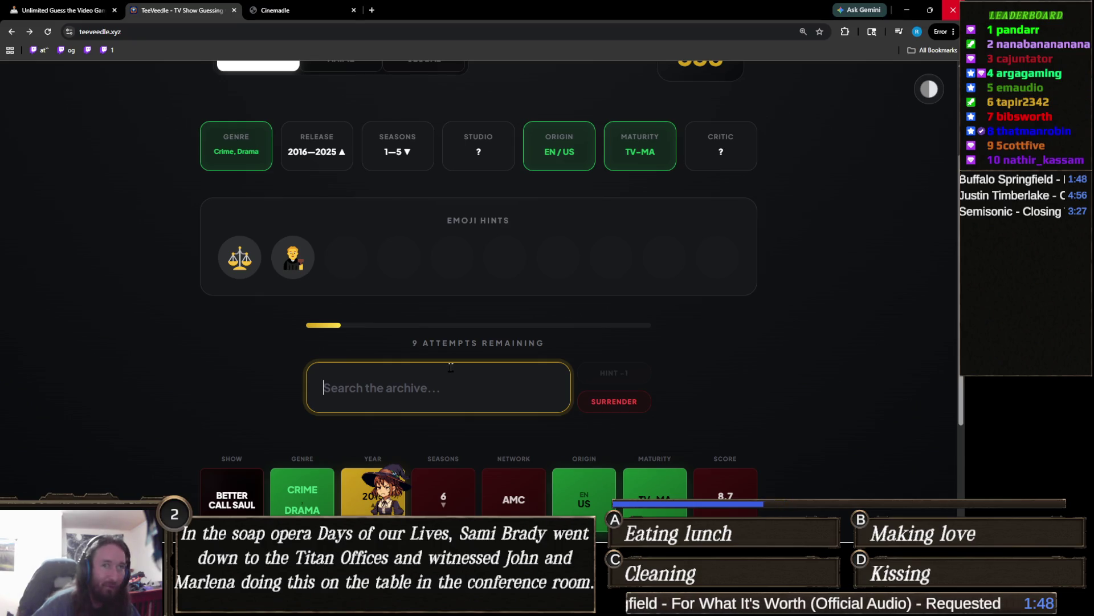
type("your hon")
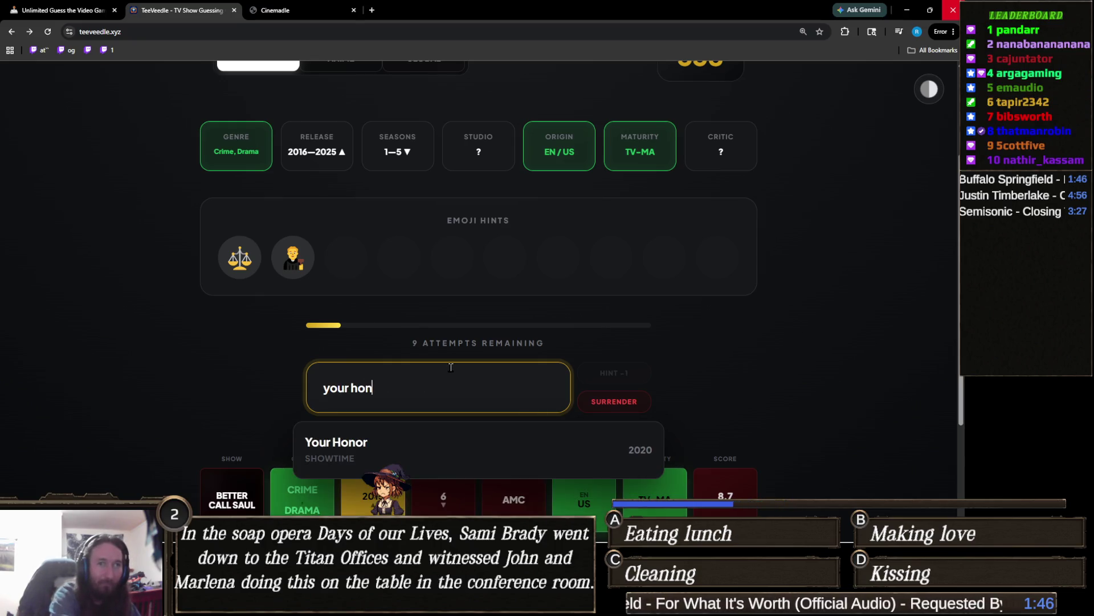
left_click(357, 428)
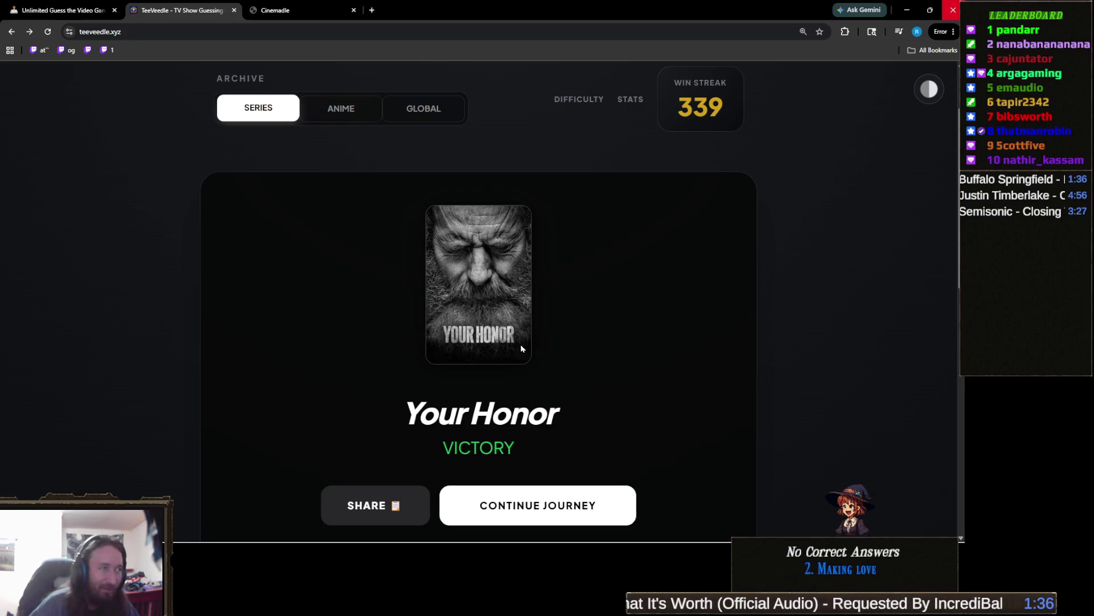
scroll(552, 379, "down", 1)
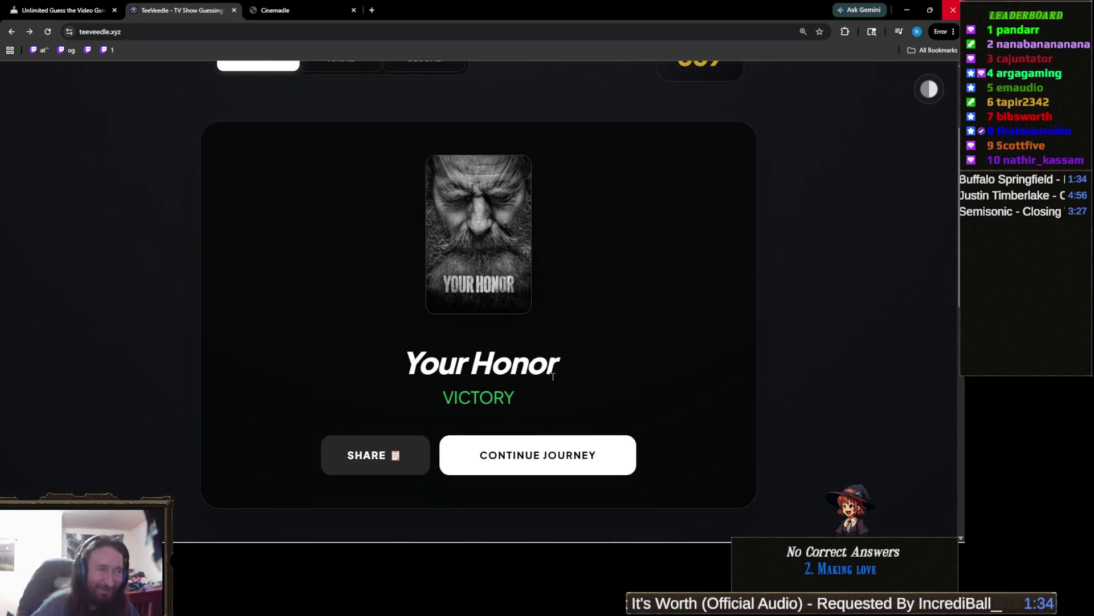
- Start a new puzzle and guess Kim Possible
left_click(585, 455)
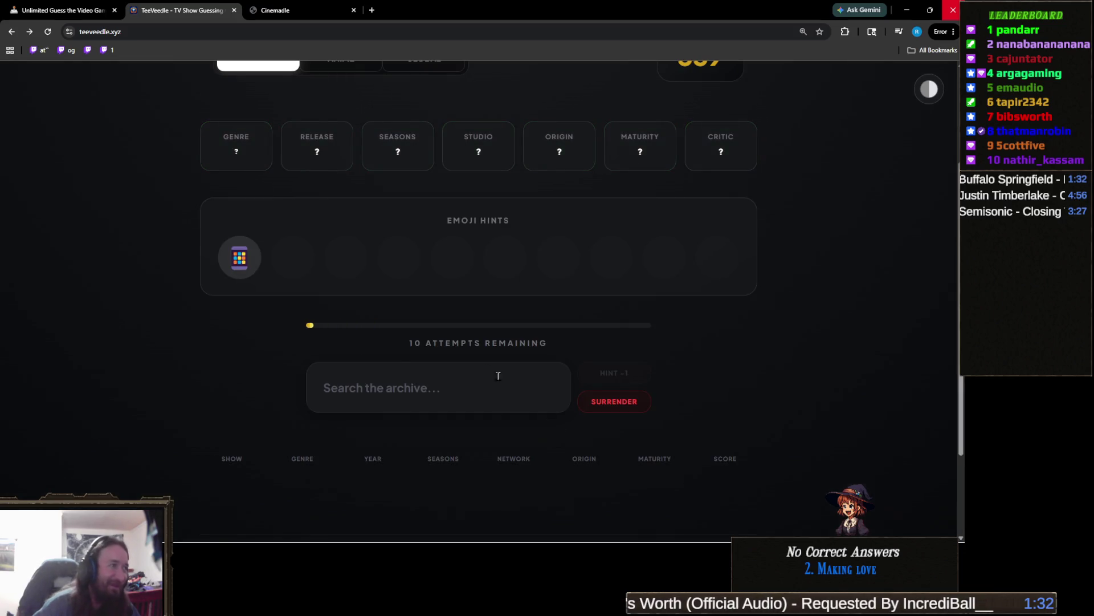
mouse_move(248, 262)
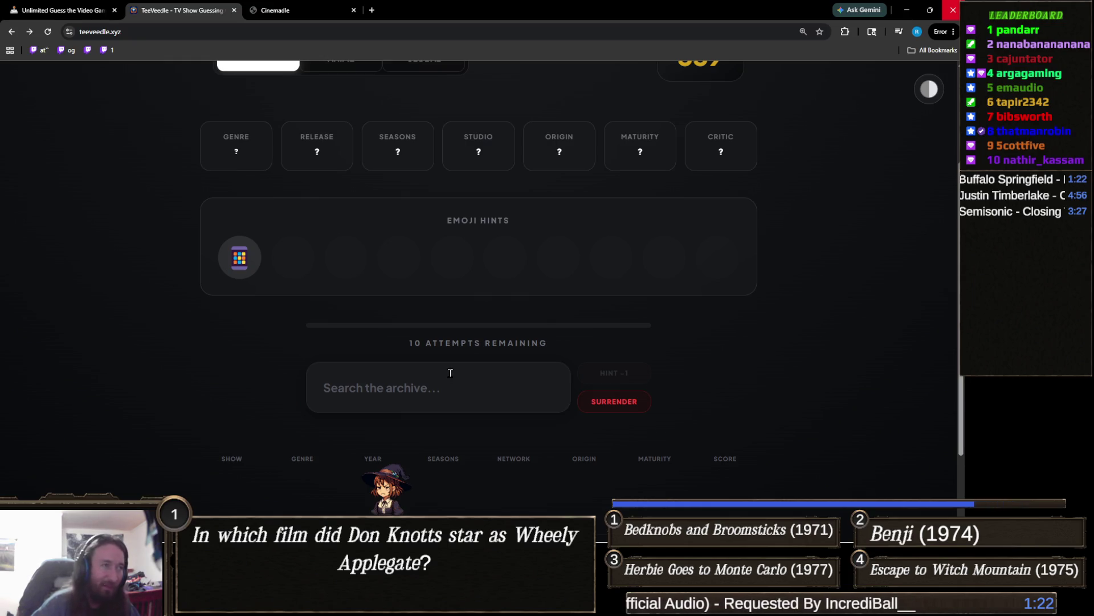
left_click(442, 388)
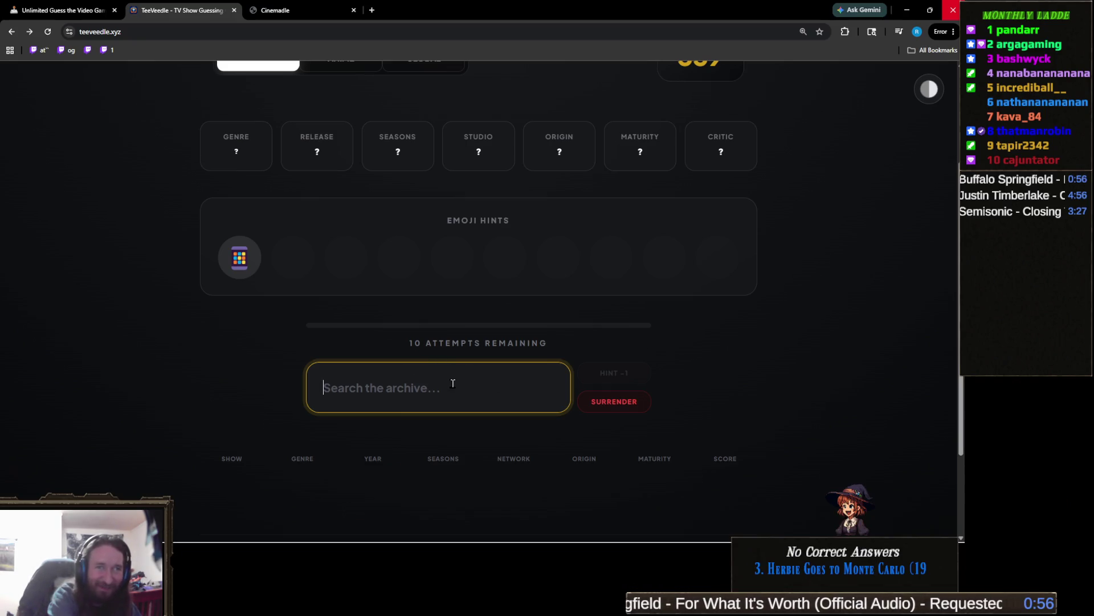
type("j")
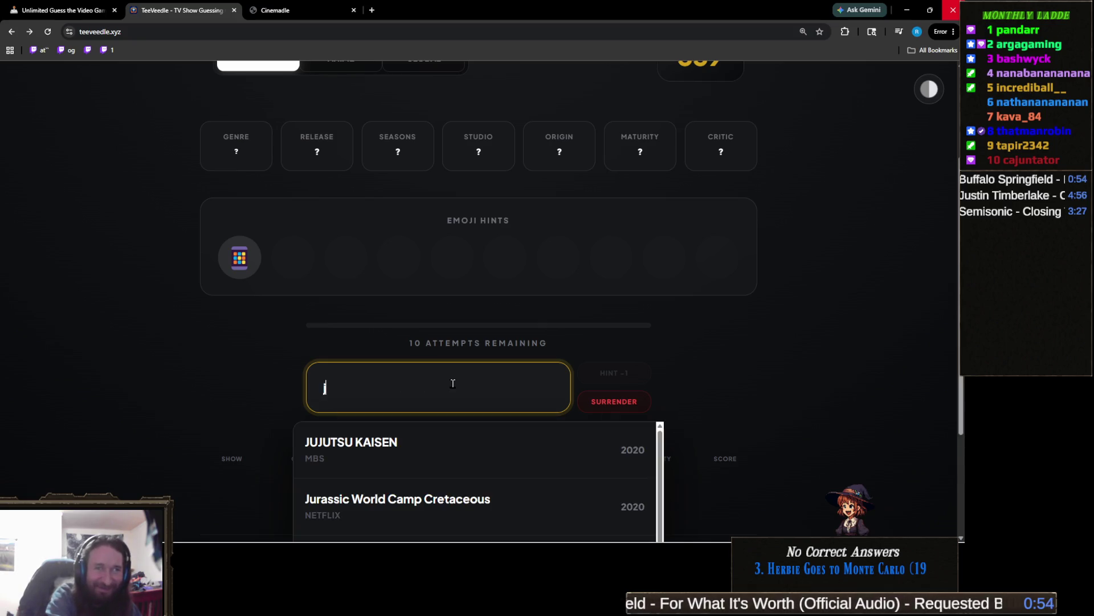
key("BackSpace")
type("kim")
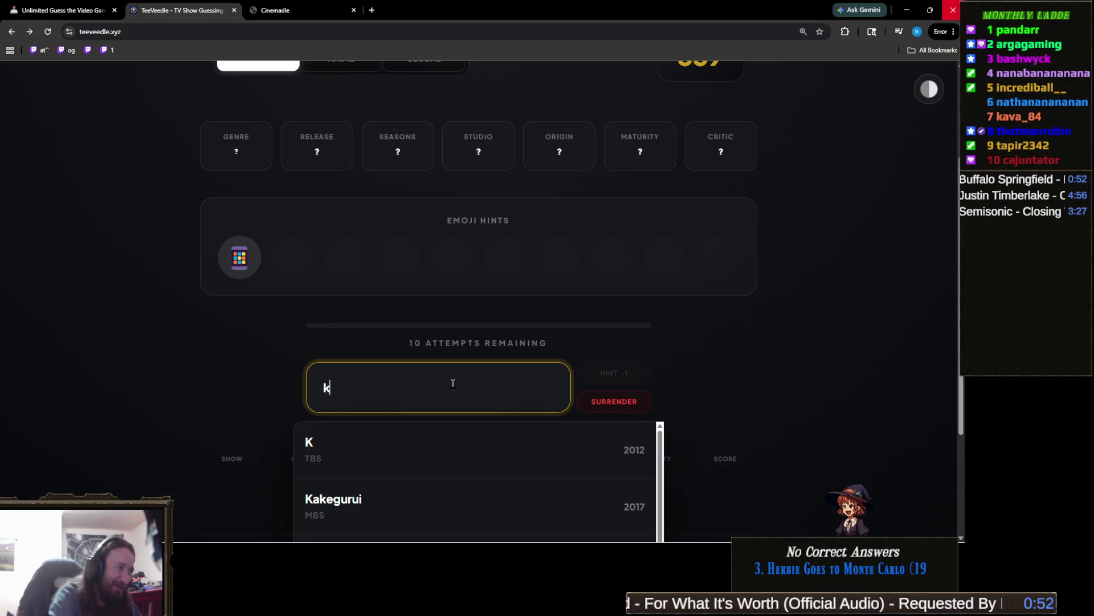
left_click(430, 443)
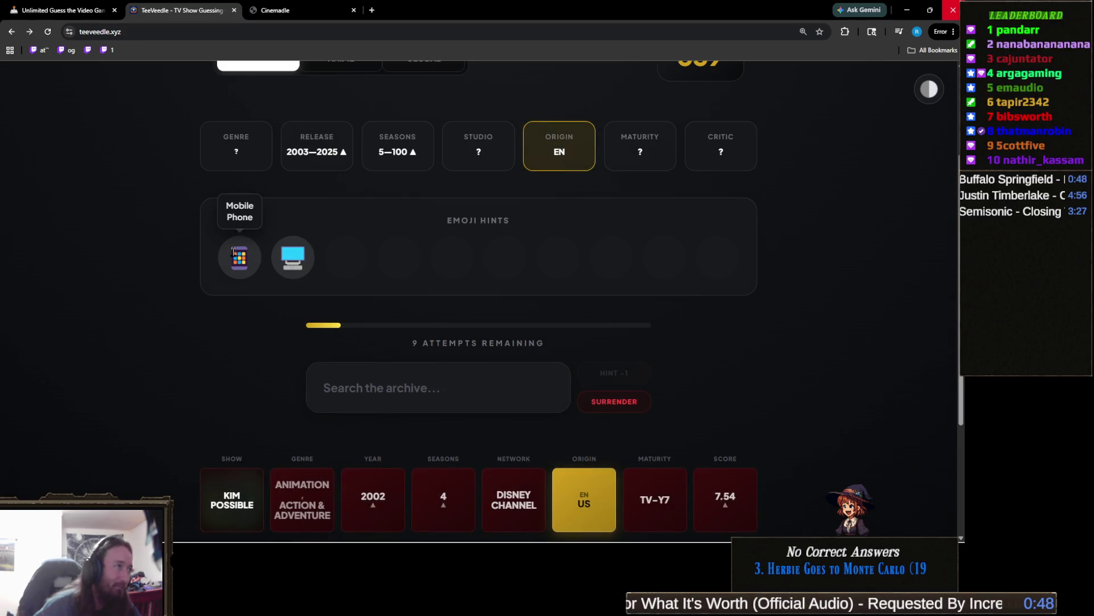
- Guess Slow Horses, then Peaky Blinders
mouse_move(293, 264)
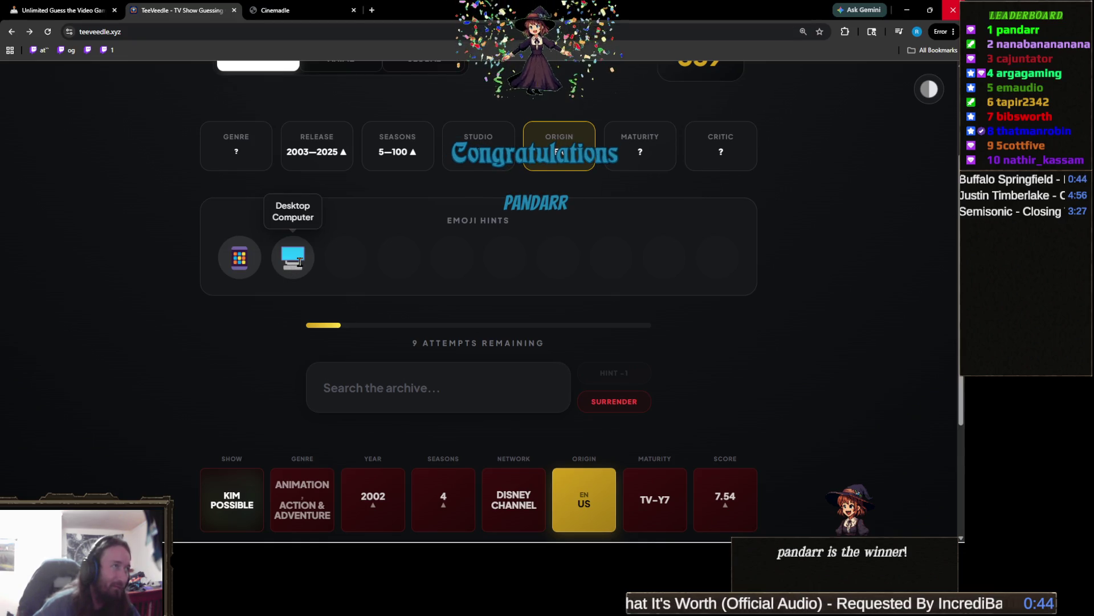
left_click(417, 383)
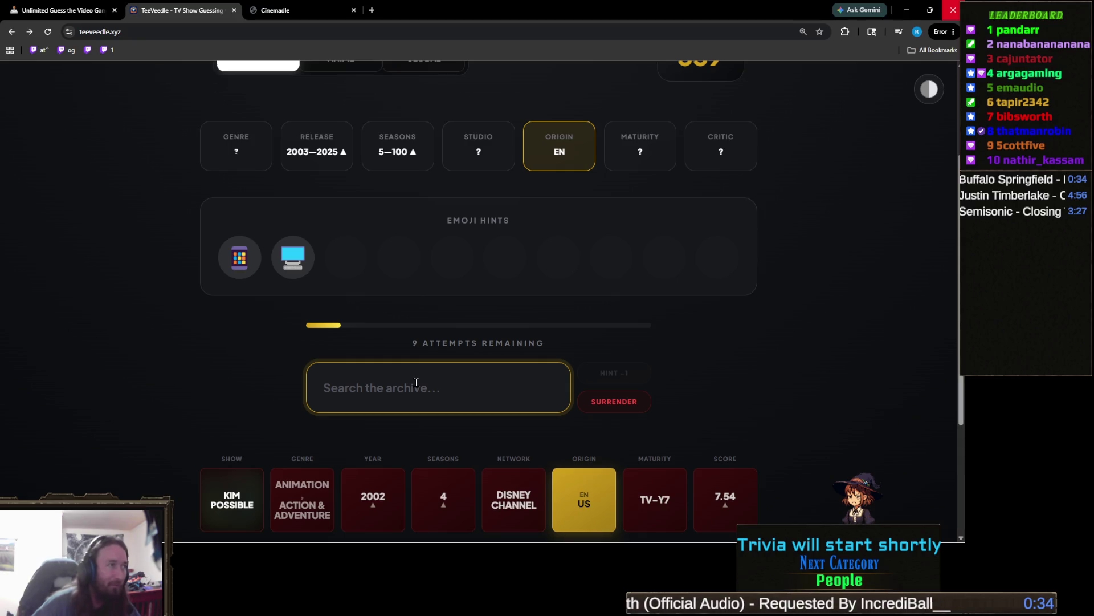
type("slow h")
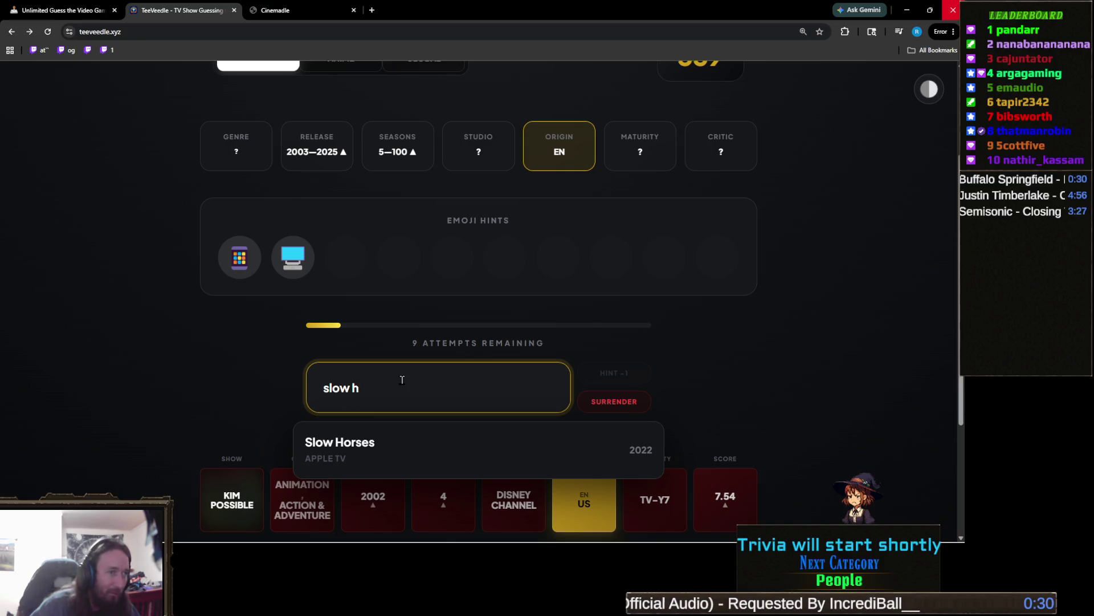
left_click(370, 446)
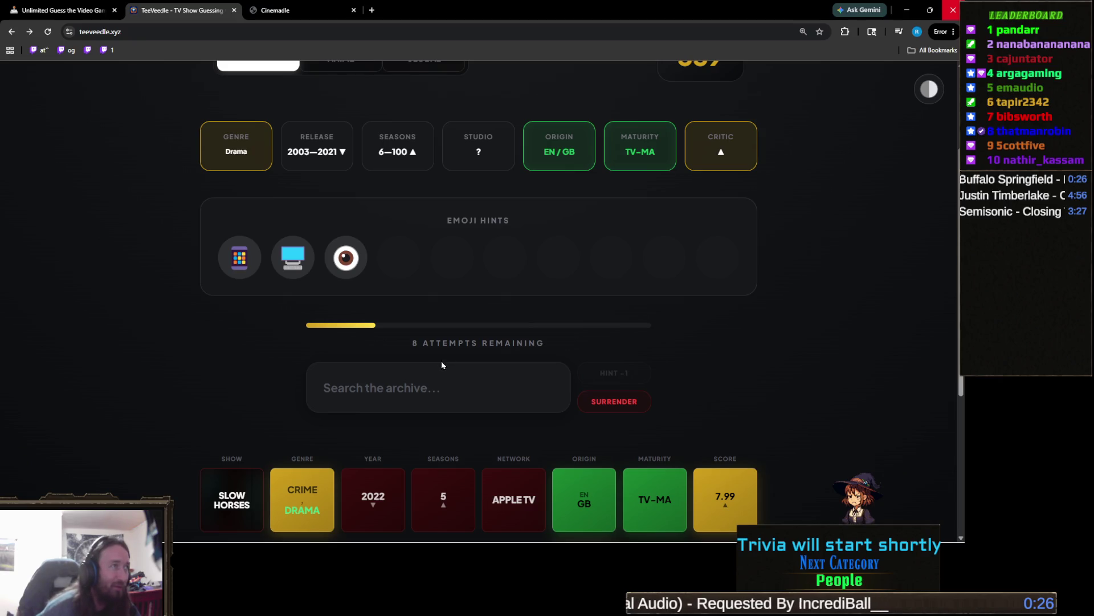
mouse_move(343, 270)
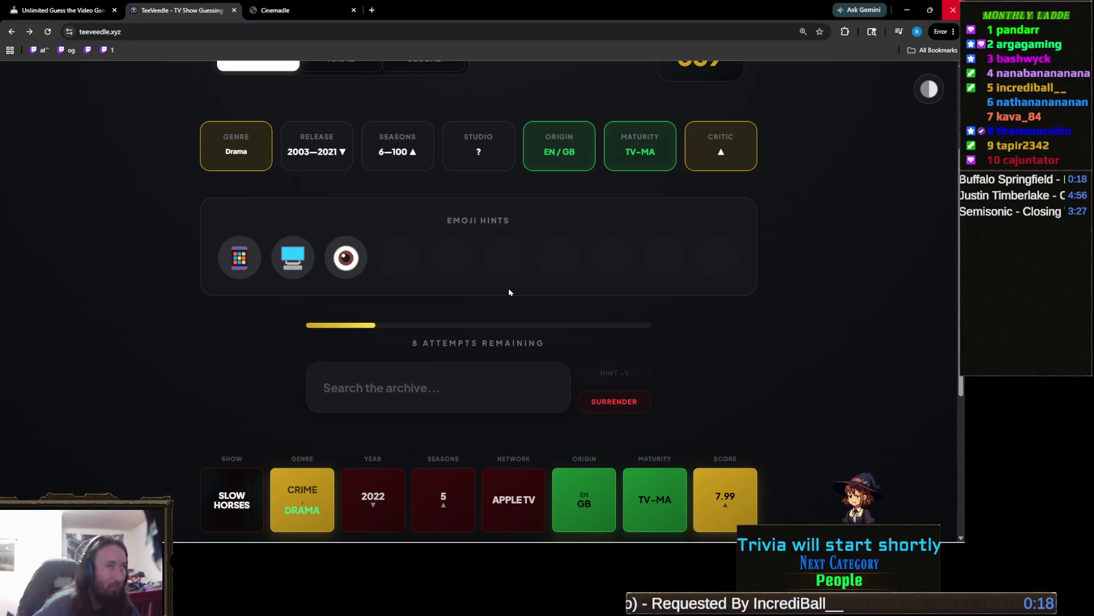
left_click(467, 387)
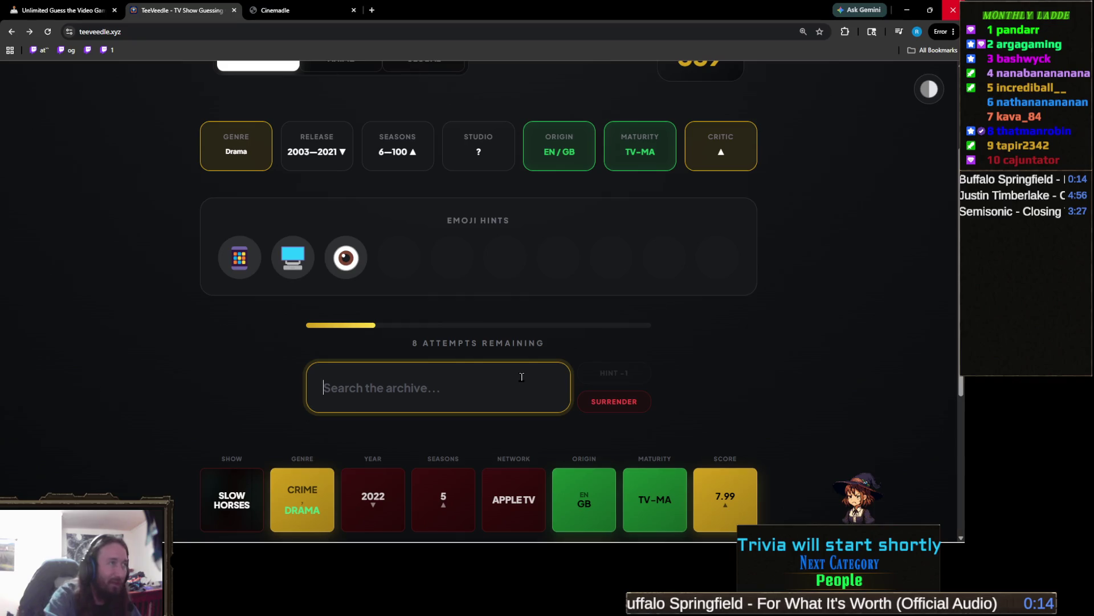
type("peaky")
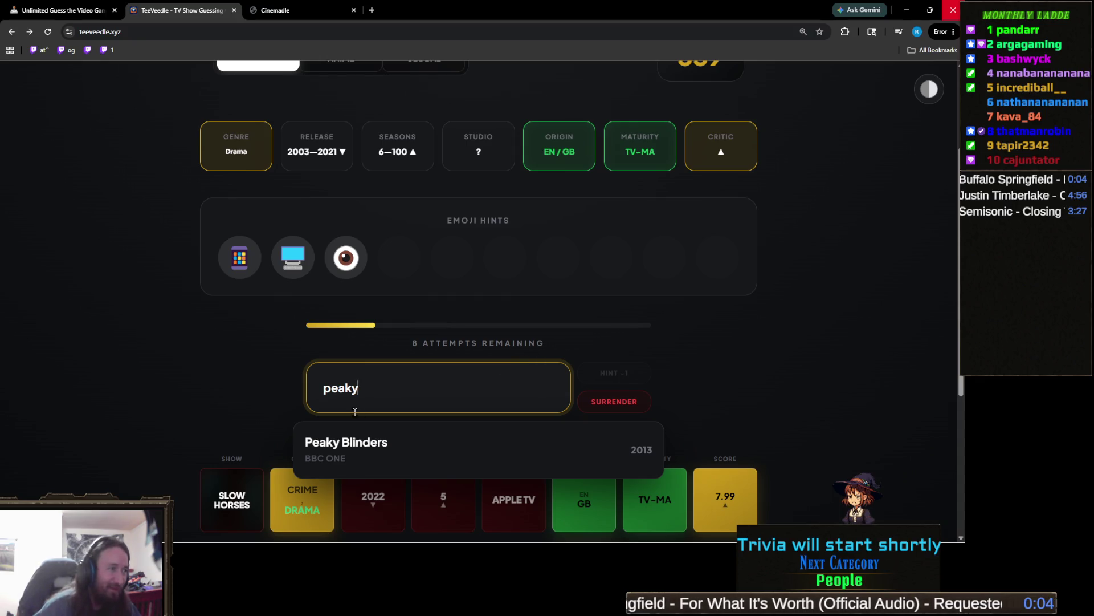
left_click(369, 444)
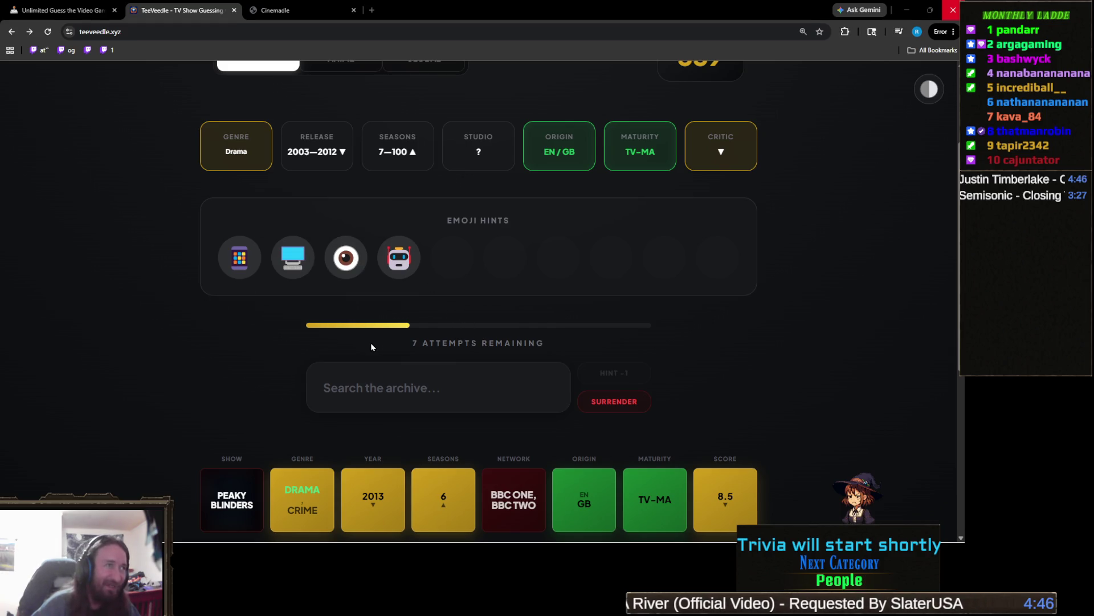
- Solve the puzzle with Black Mirror for a 340 win streak
left_click(417, 373)
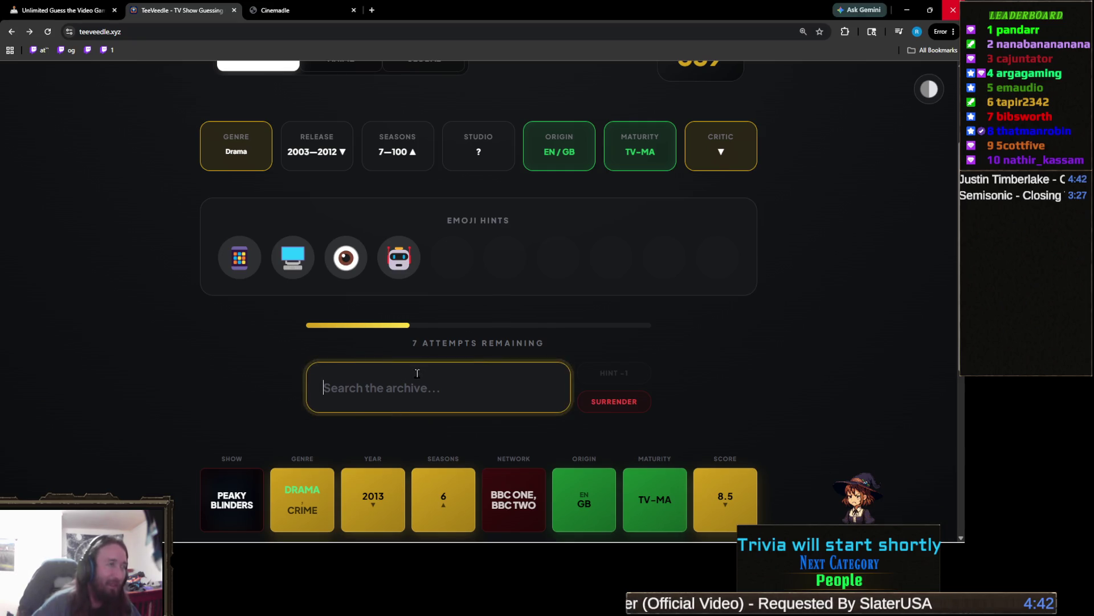
type("black mir")
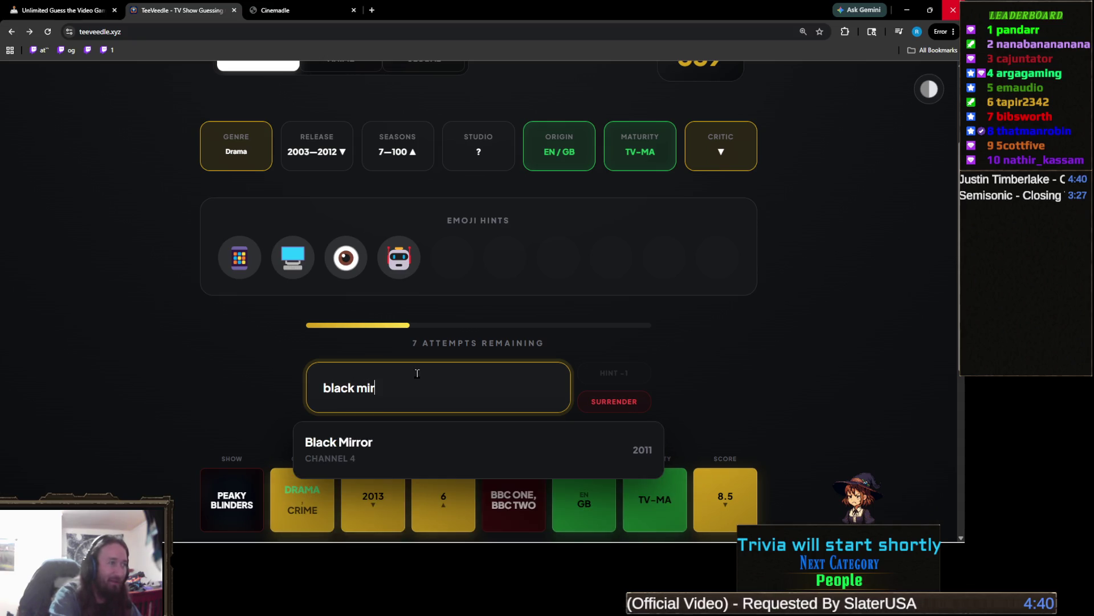
left_click(422, 448)
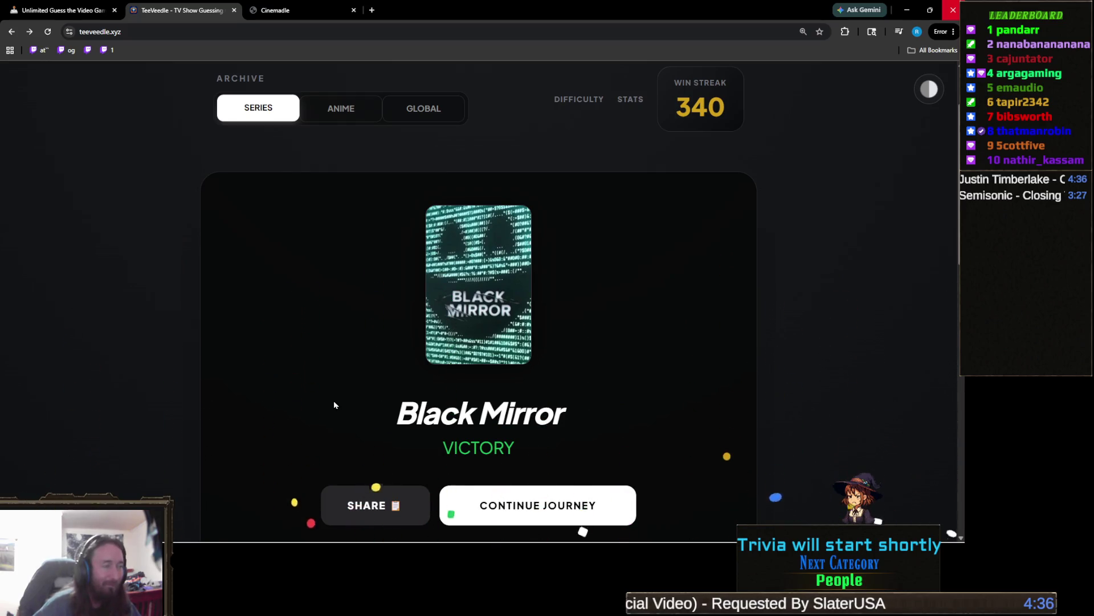
scroll(334, 403, "down", 4)
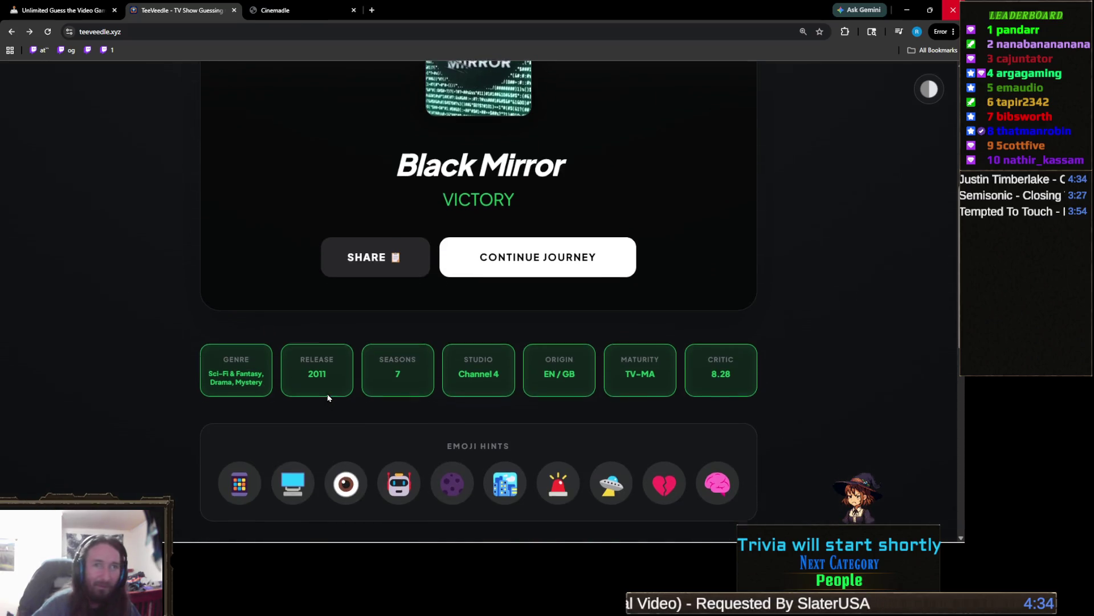
scroll(327, 398, "up", 2)
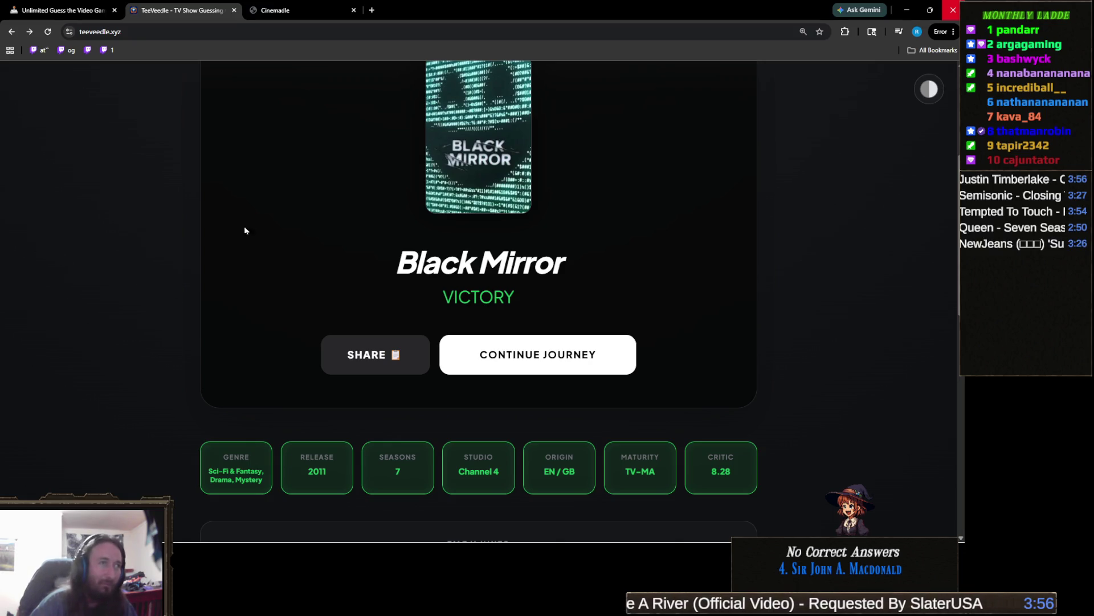
scroll(649, 234, "up", 3)
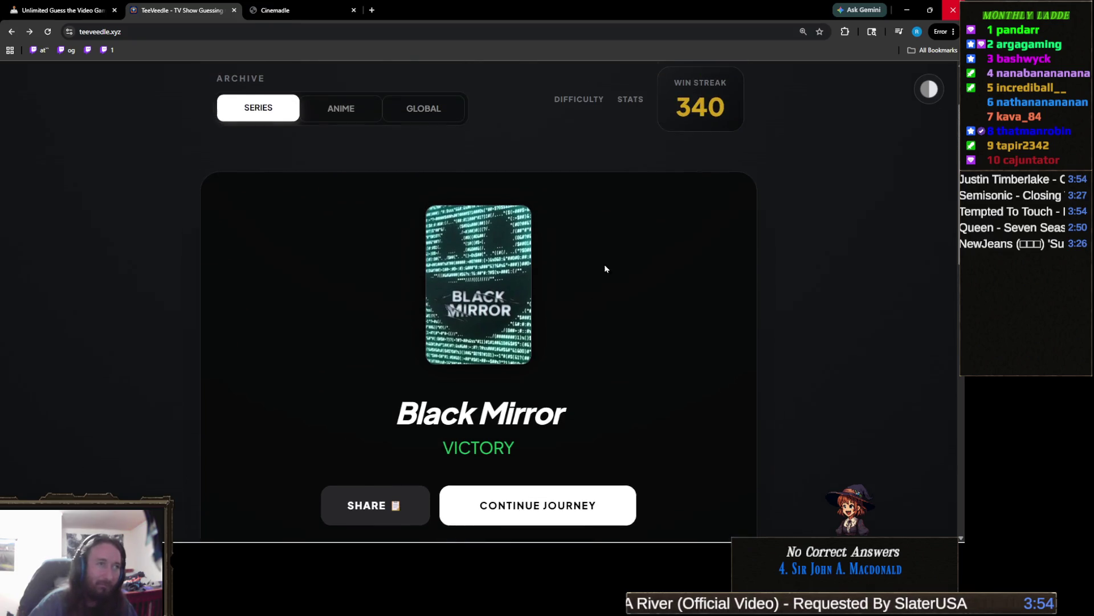
scroll(561, 284, "down", 2)
scroll(572, 309, "up", 2)
scroll(569, 297, "up", 1)
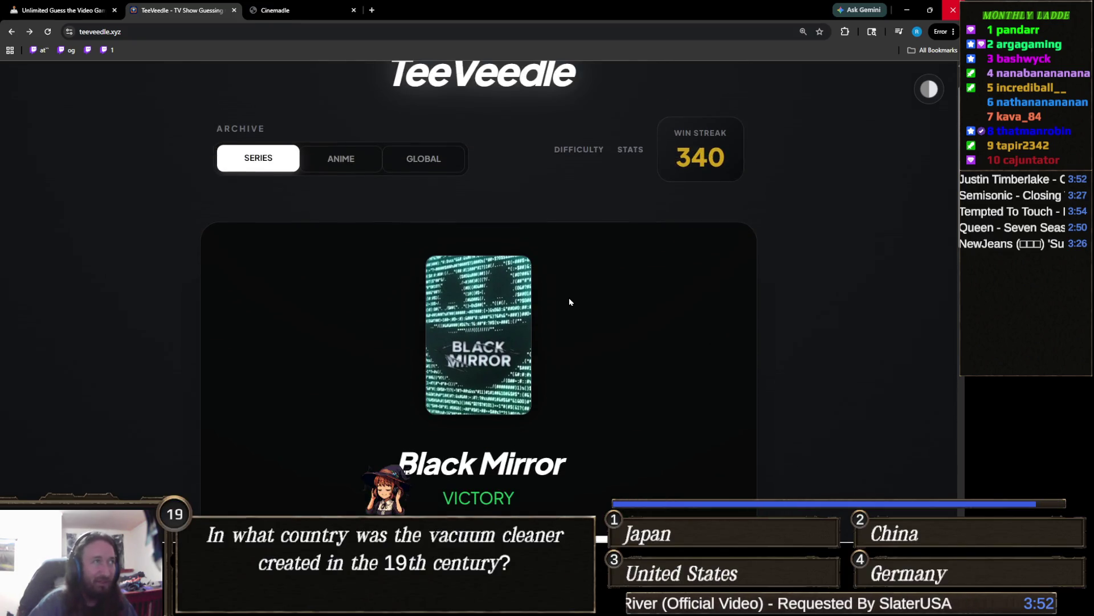
scroll(569, 297, "down", 3)
scroll(568, 293, "up", 2)
scroll(568, 292, "down", 1)
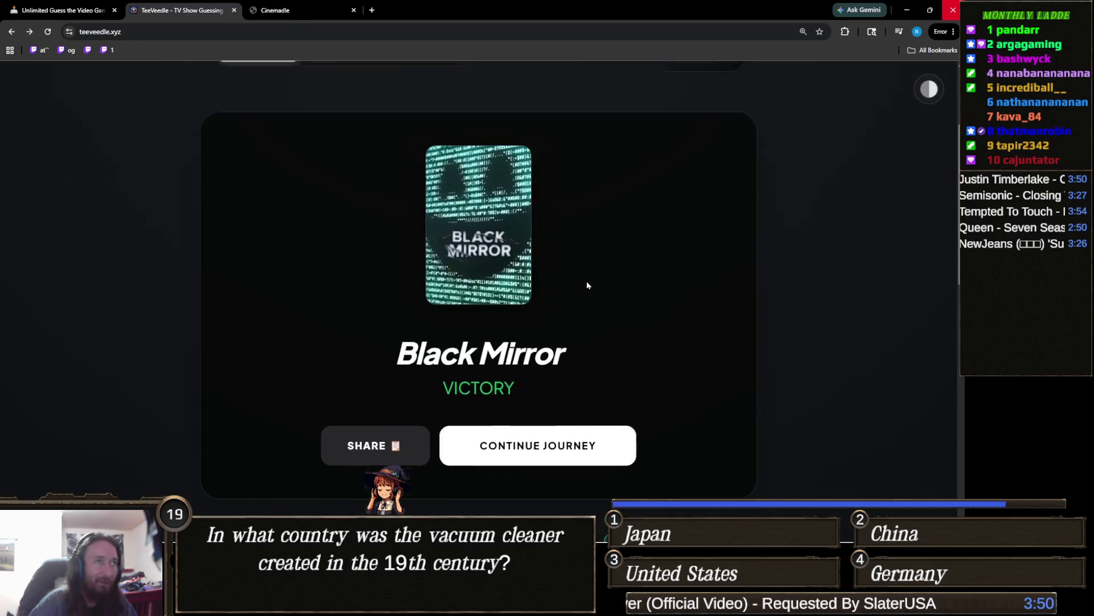
scroll(586, 284, "up", 1)
scroll(585, 293, "down", 3)
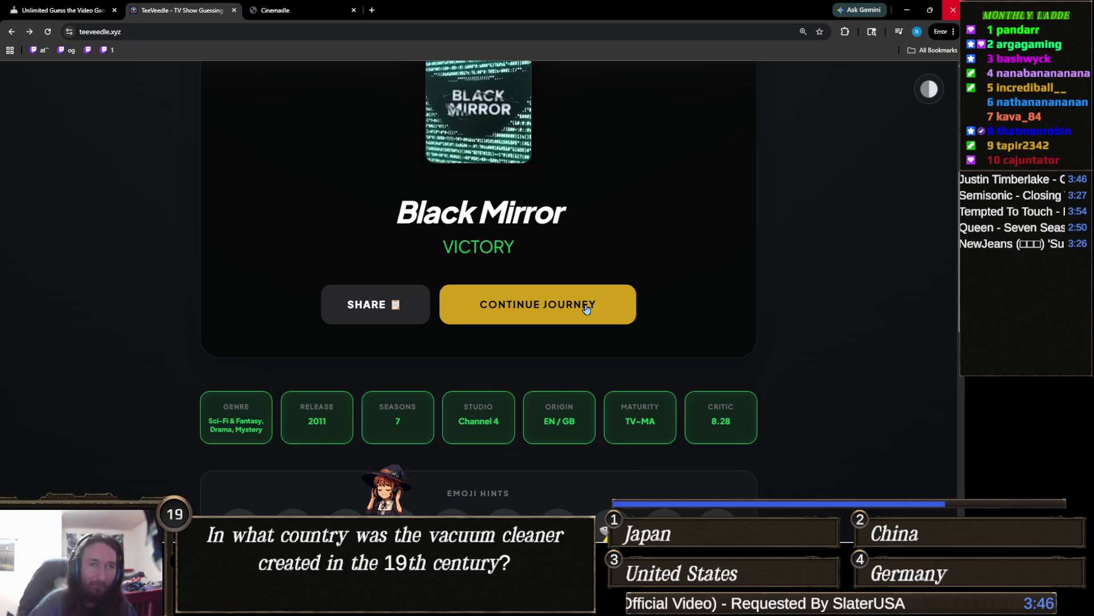
left_click(588, 308)
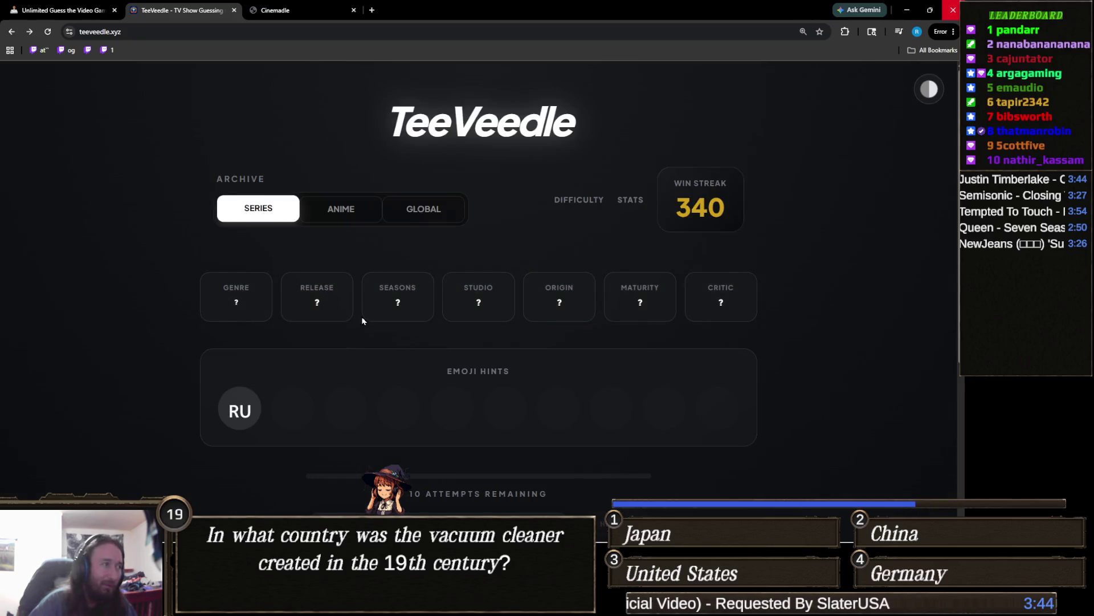
- Guess The Great as the first attempt on the new puzzle
scroll(359, 374, "down", 2)
left_click(439, 441)
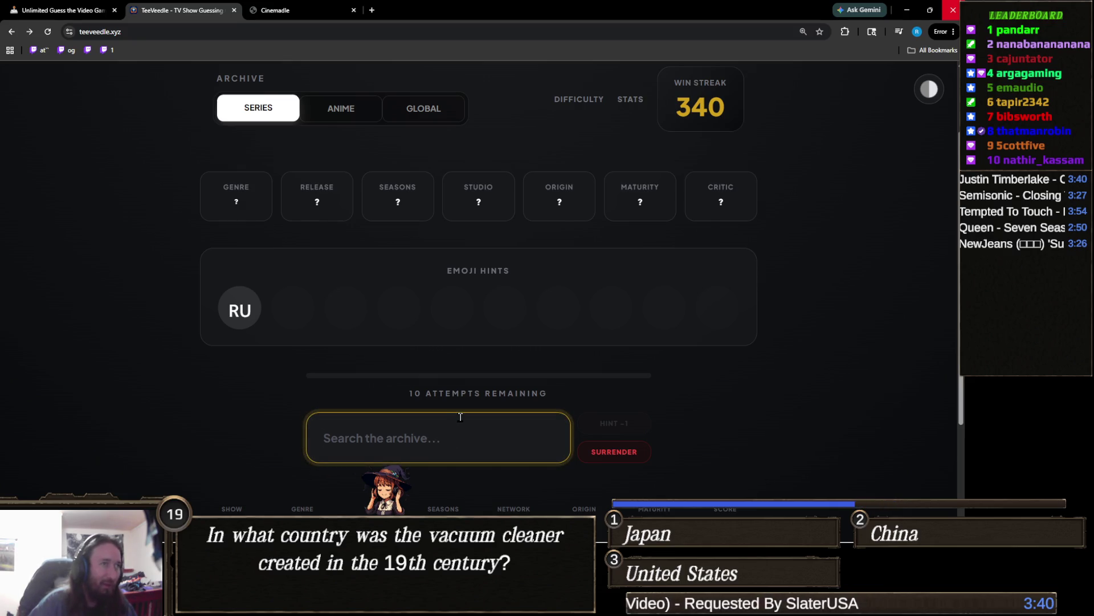
type("the grea")
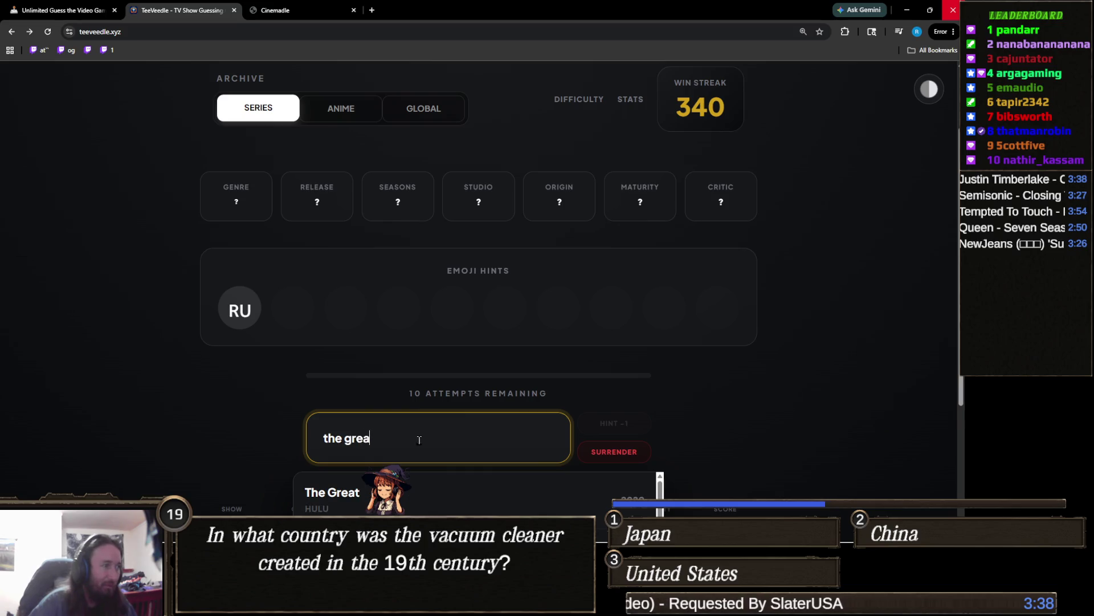
key("Return")
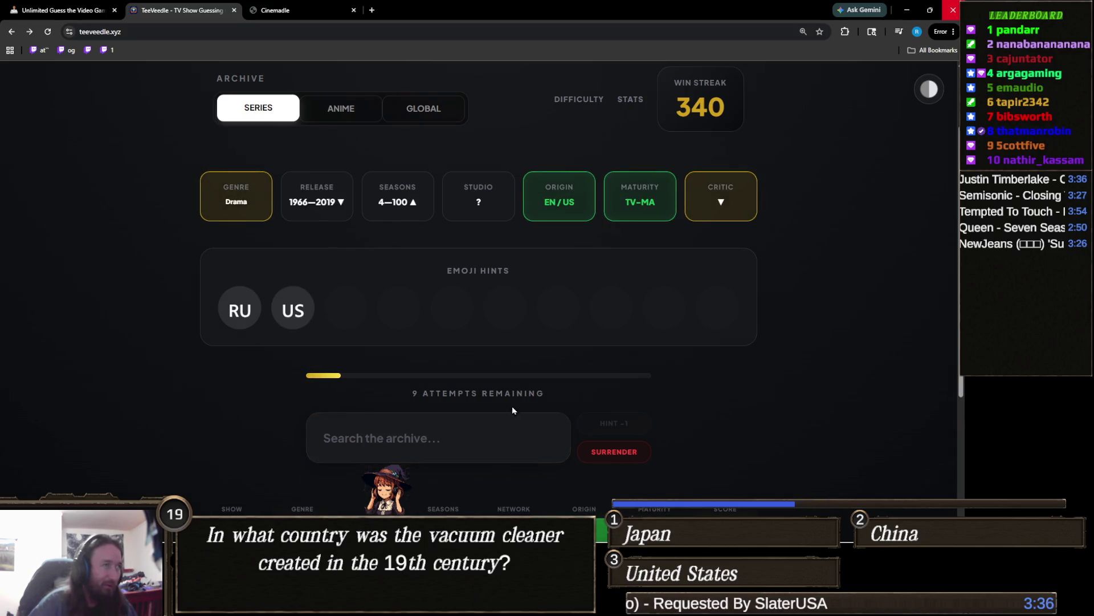
- Guess Chernobyl, then solve the puzzle as The Americans for a 341 win streak
left_click(464, 426)
type("the americ")
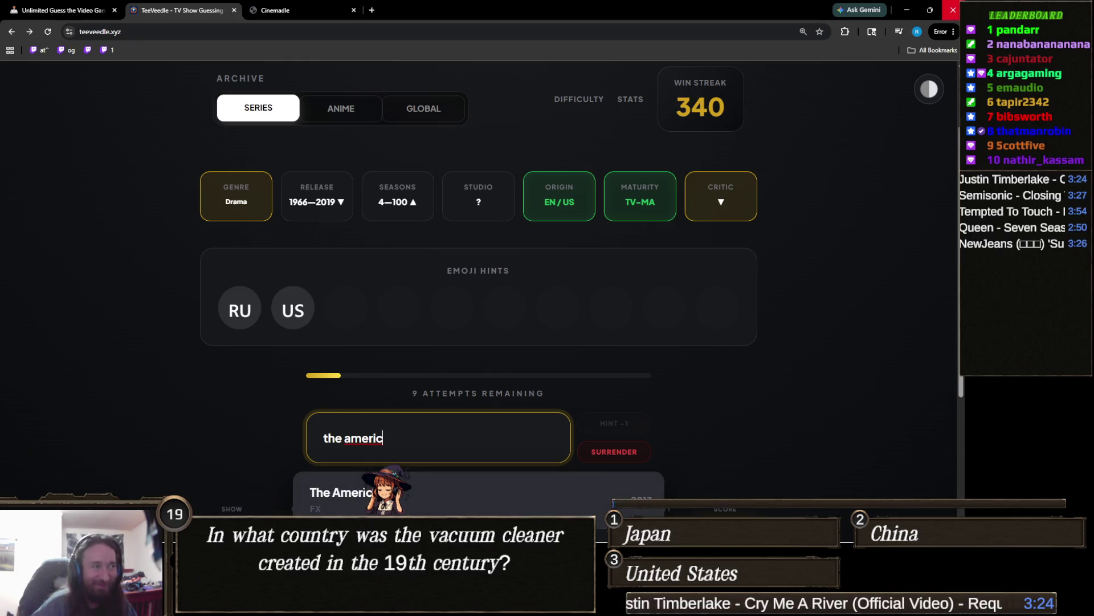
key("ctrl+a")
type("ch")
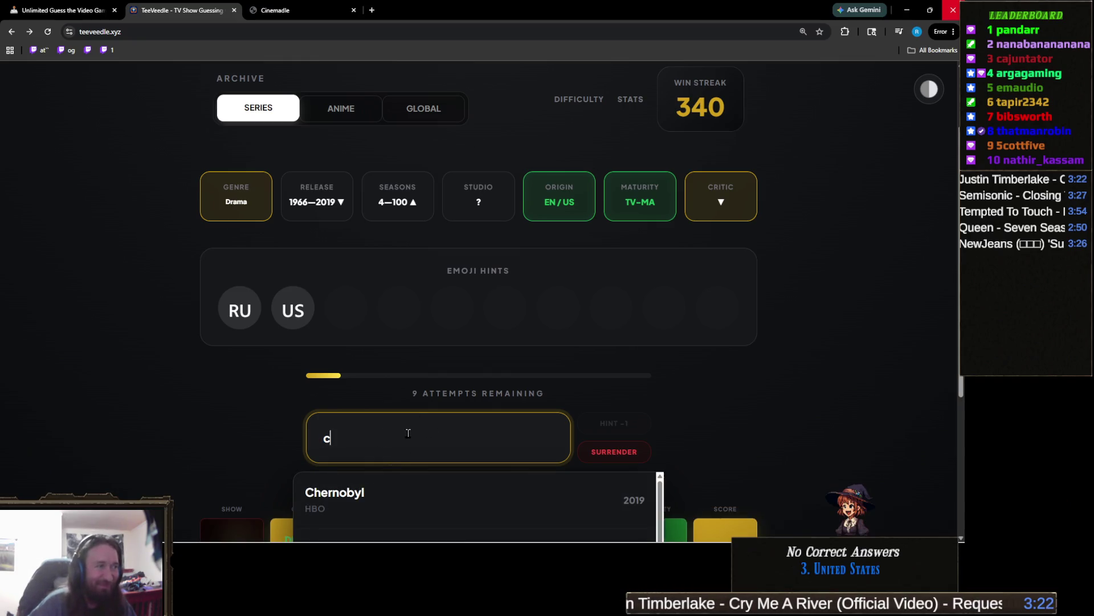
type("ern")
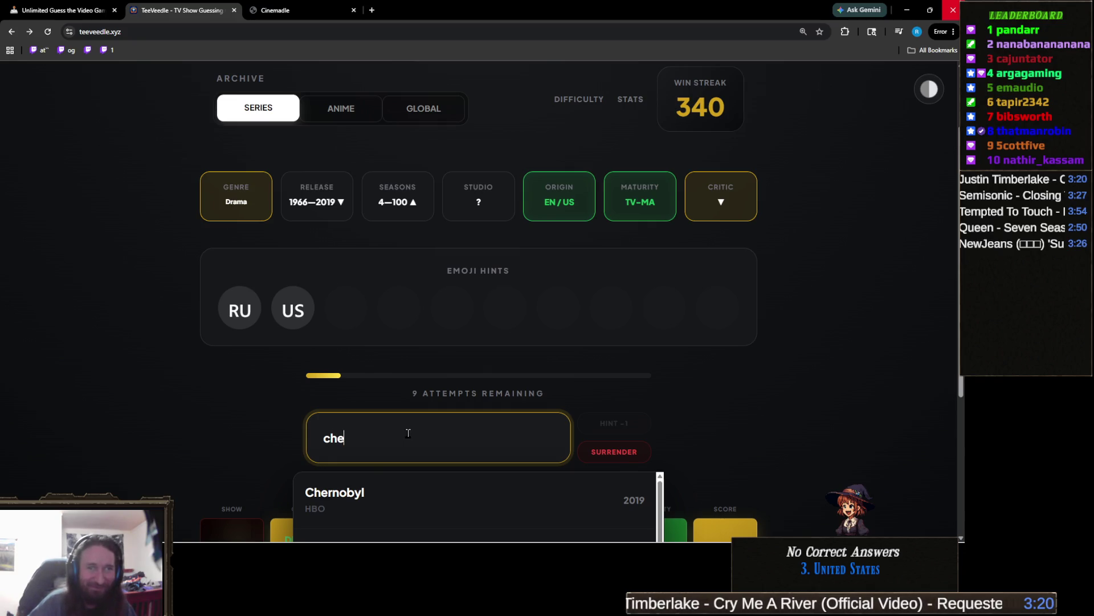
left_click(375, 491)
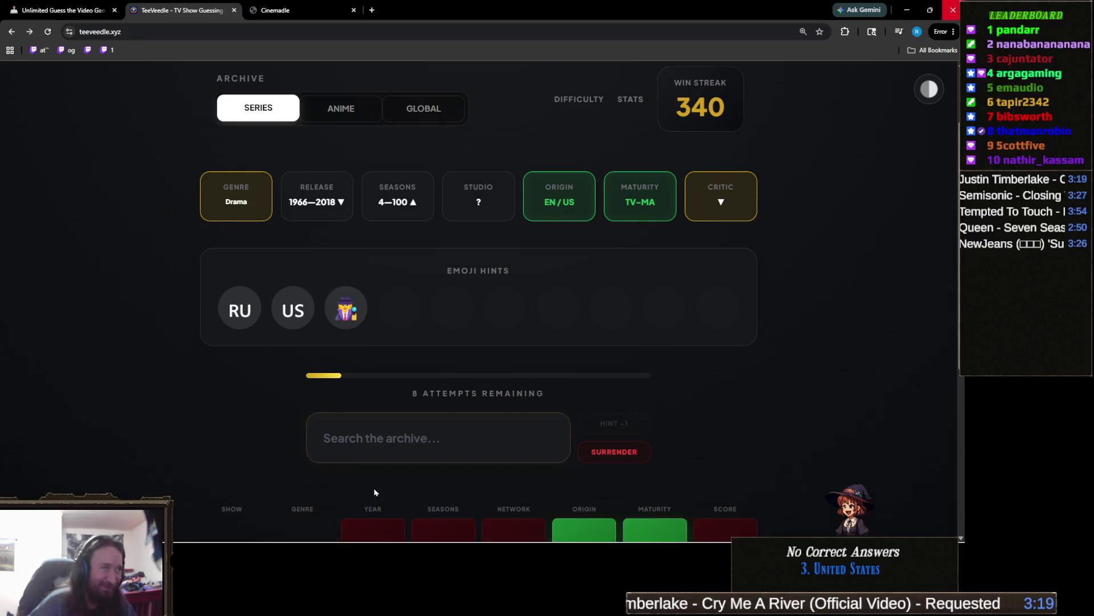
left_click(405, 432)
type("the amer")
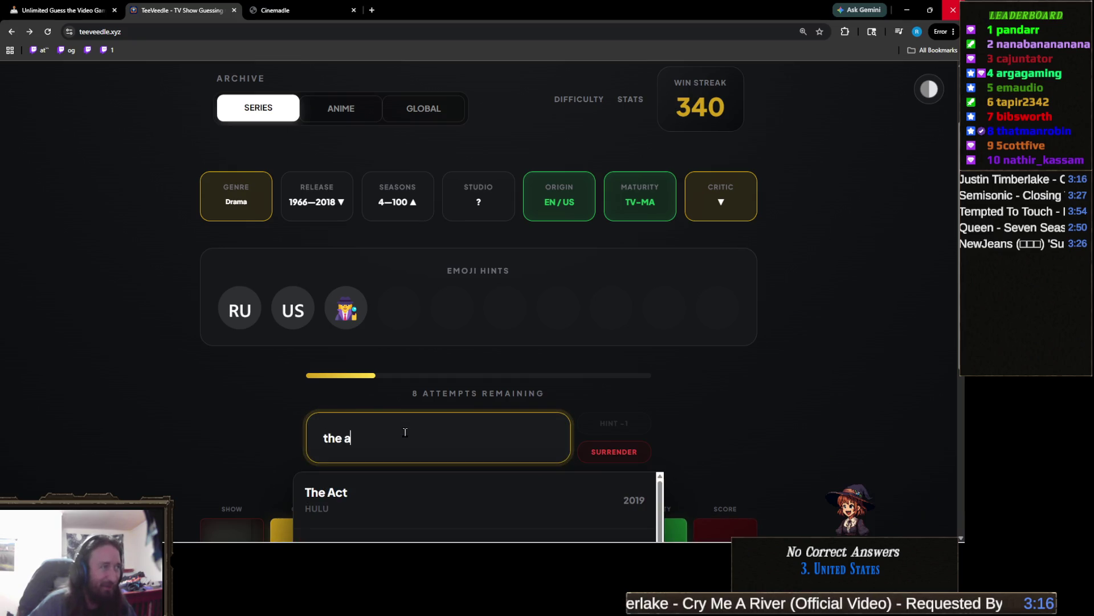
left_click(374, 507)
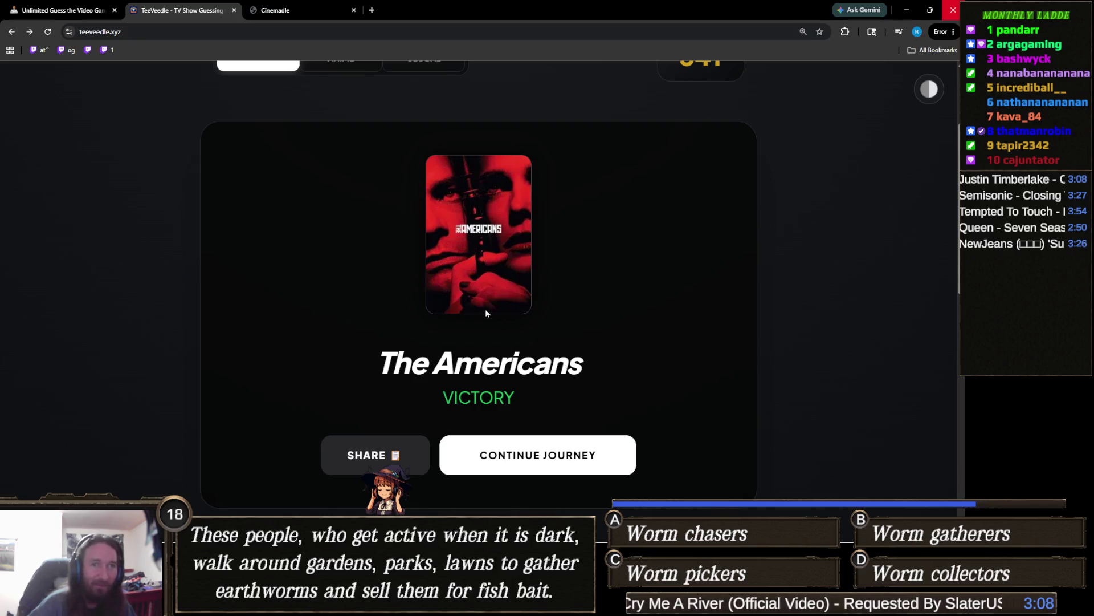
- Continue to the next Series puzzle and scroll down to view its bear emoji hint
scroll(564, 268, "down", 3)
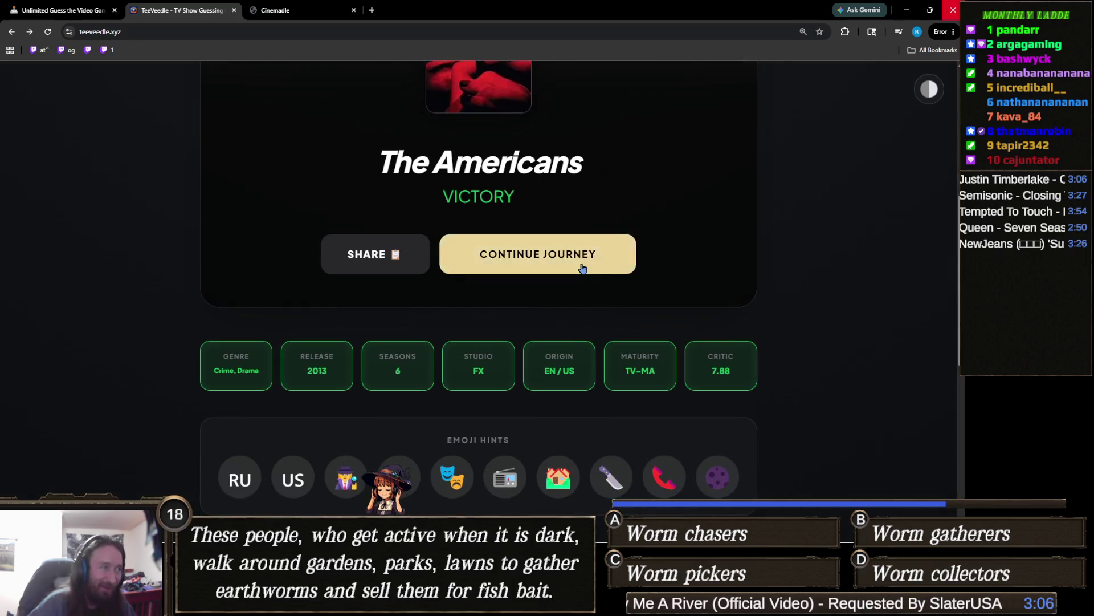
left_click(567, 269)
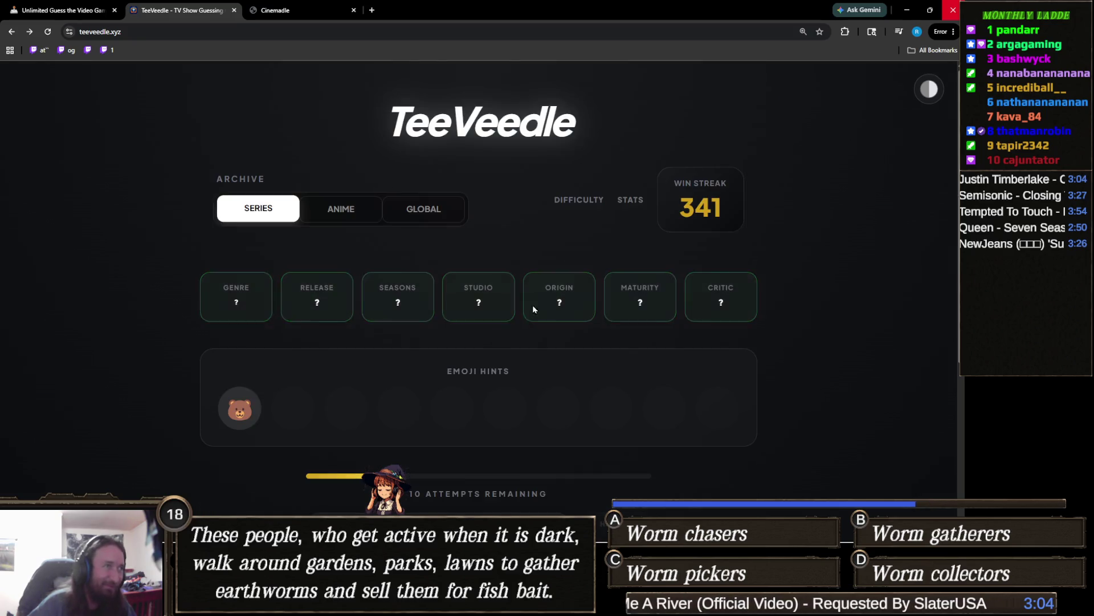
scroll(399, 342, "down", 1)
mouse_move(251, 365)
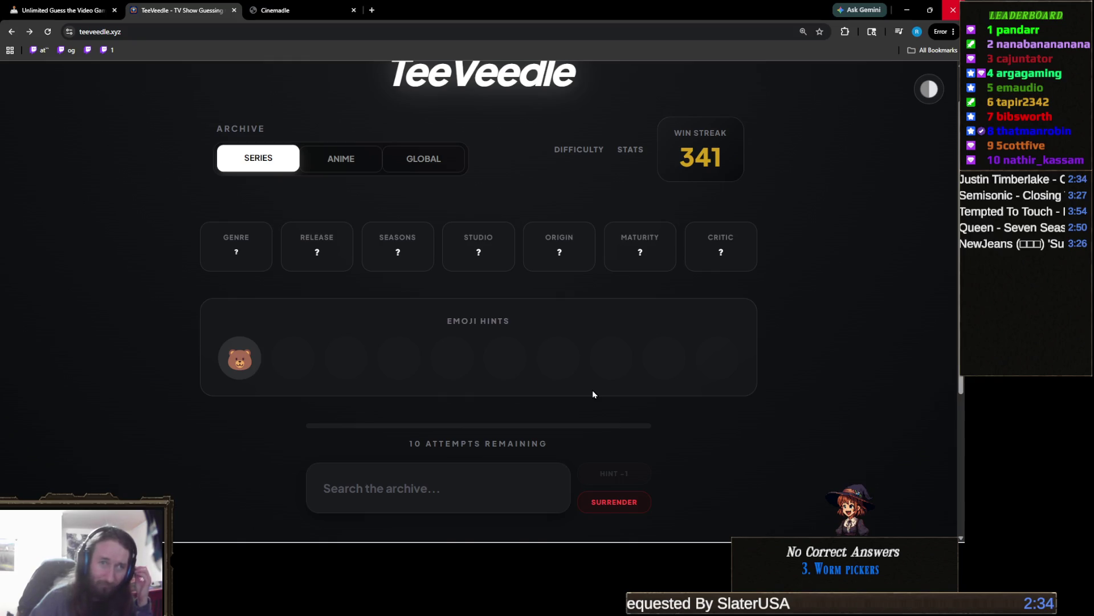
scroll(436, 386, "down", 1)
- Guess the bear show suggested for 'care be'
left_click(413, 424)
type("care be")
left_click(406, 491)
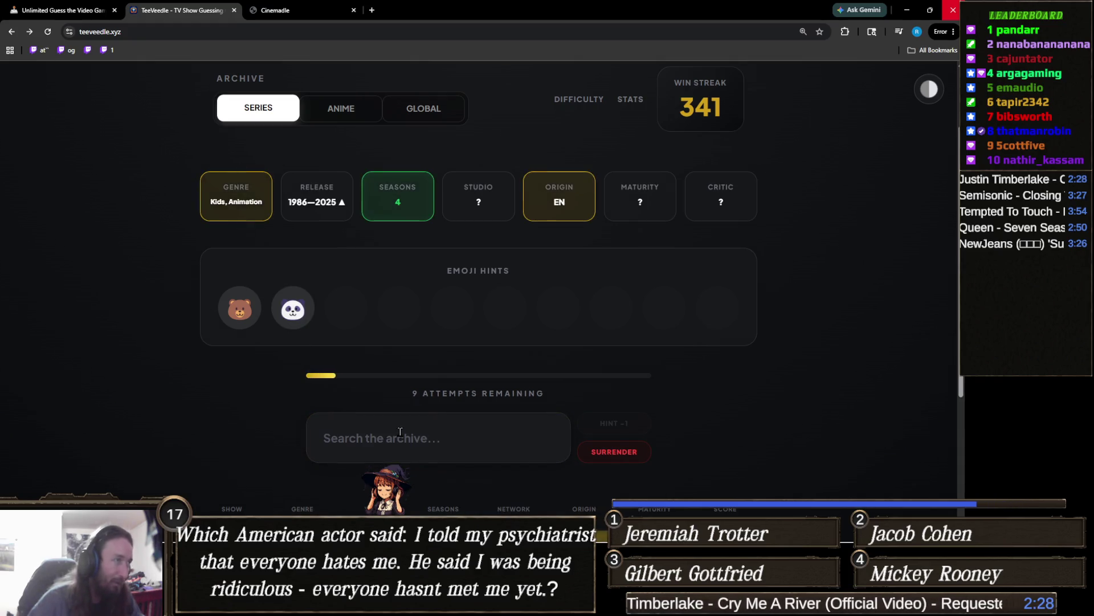
- Solve the puzzle as We Bare Bears for a 342 streak, then continue to the next puzzle
left_click(434, 449)
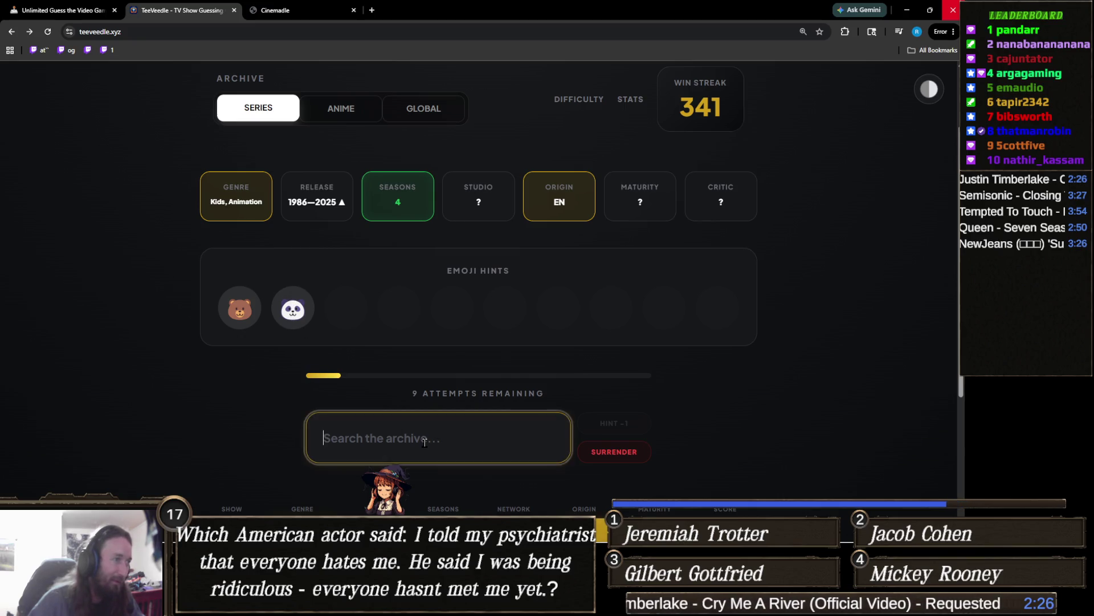
type("b")
key("BackSpace")
type("w")
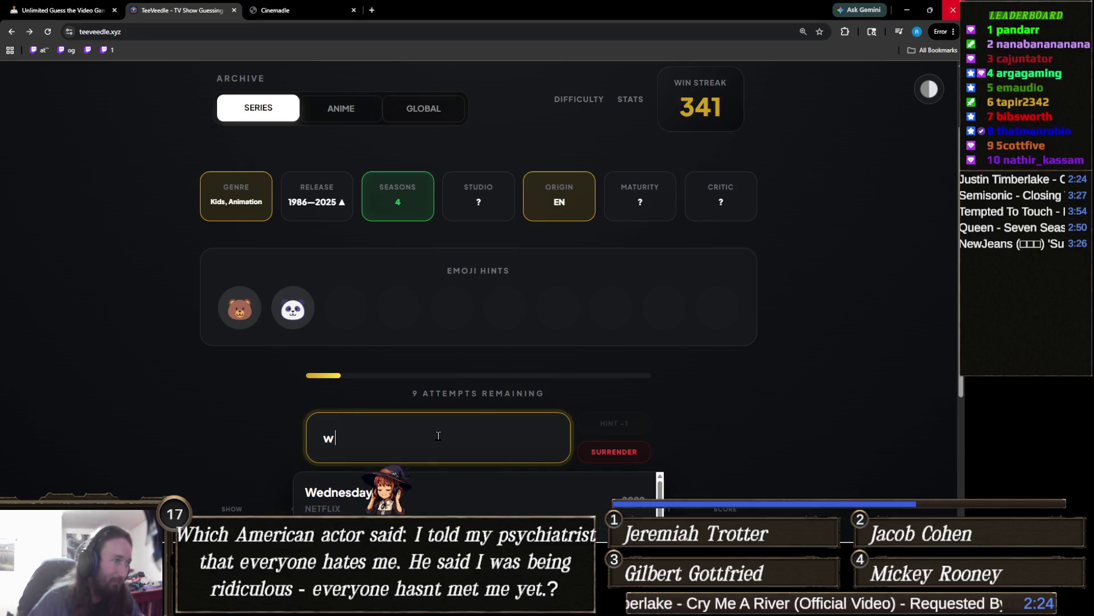
type("e ba")
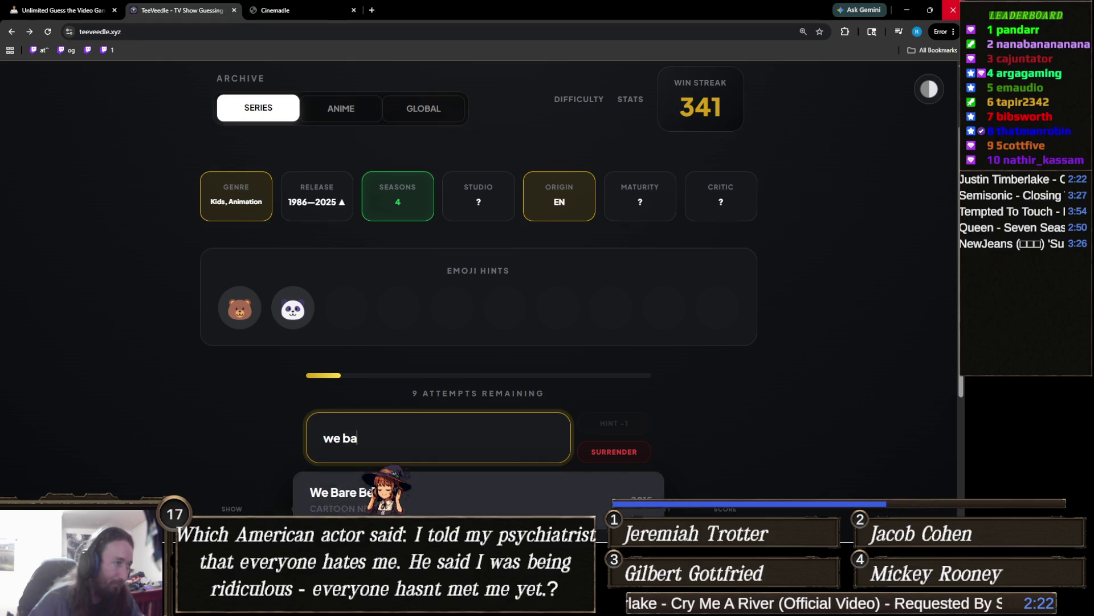
left_click(351, 491)
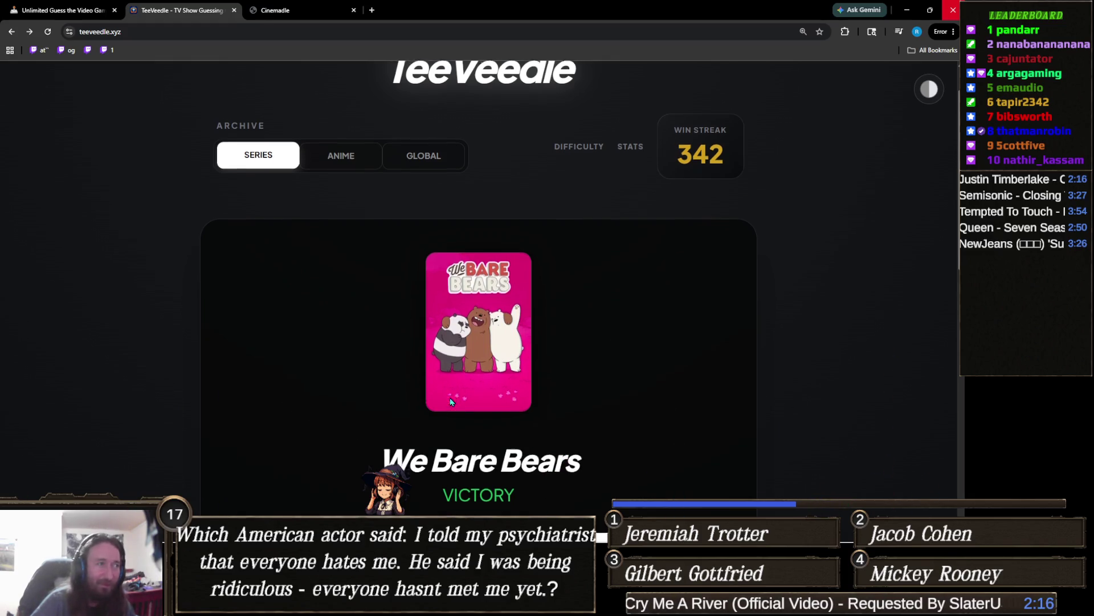
scroll(818, 387, "down", 2)
left_click(545, 454)
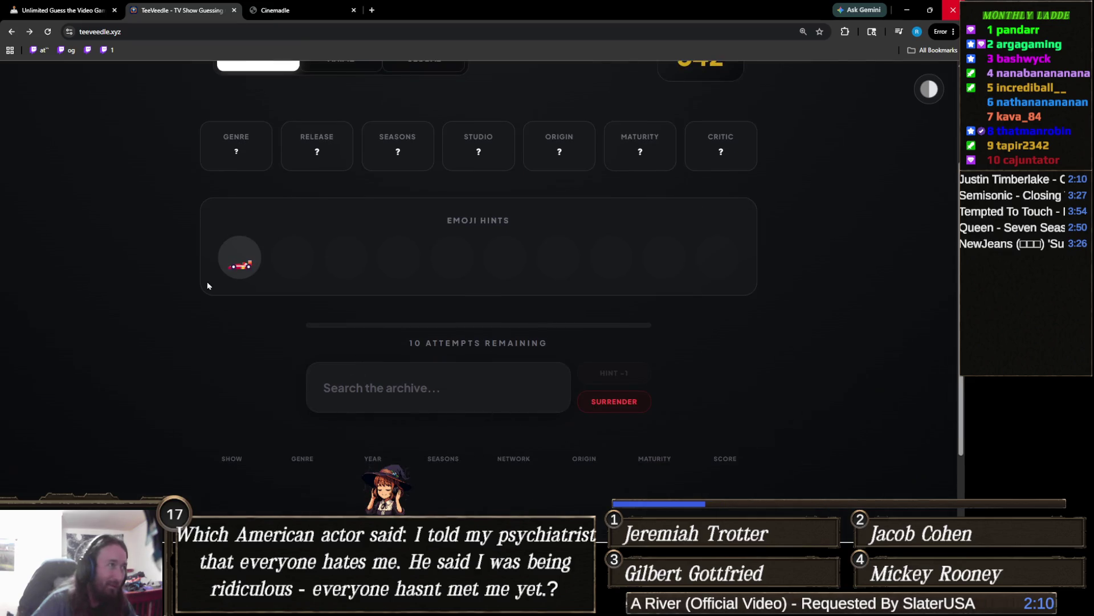
- Guess Hot Wheels Let's Race as the first attempt on the car-themed puzzle
left_click(488, 380)
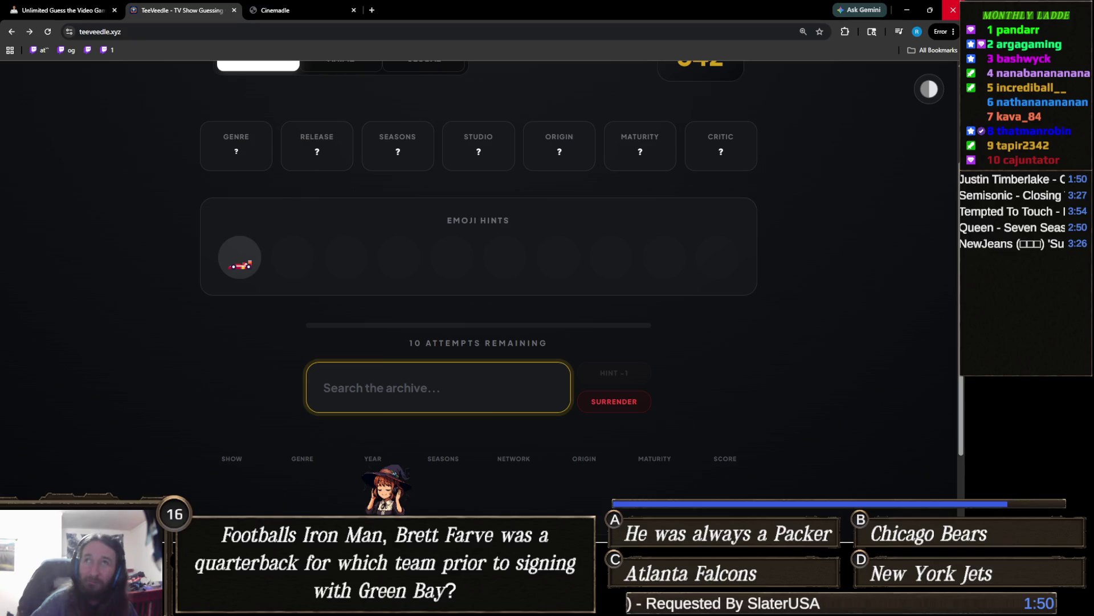
key("alt+Tab")
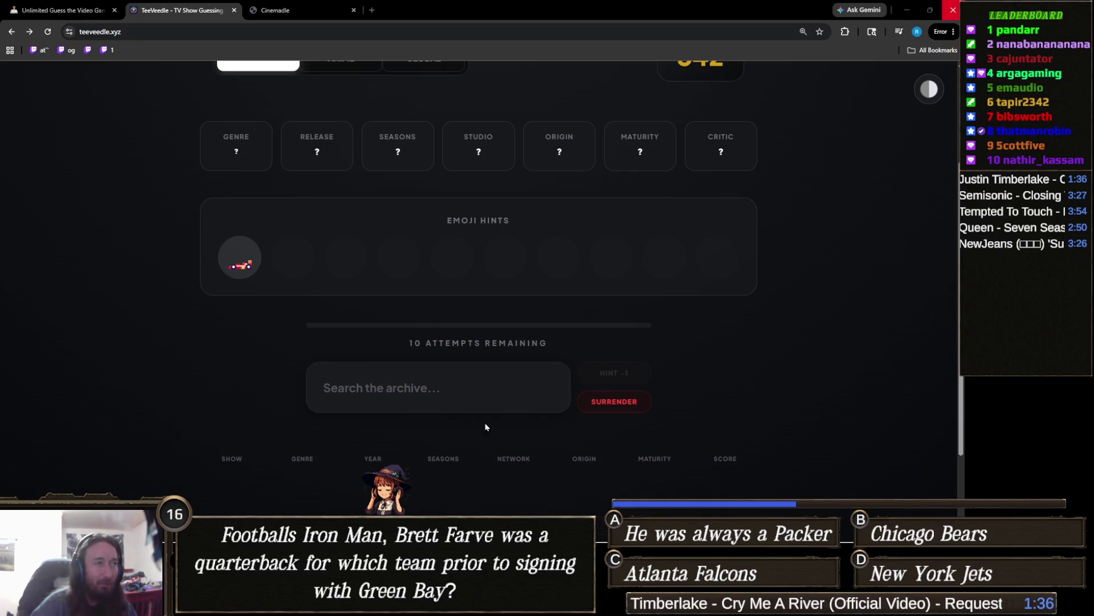
left_click(460, 391)
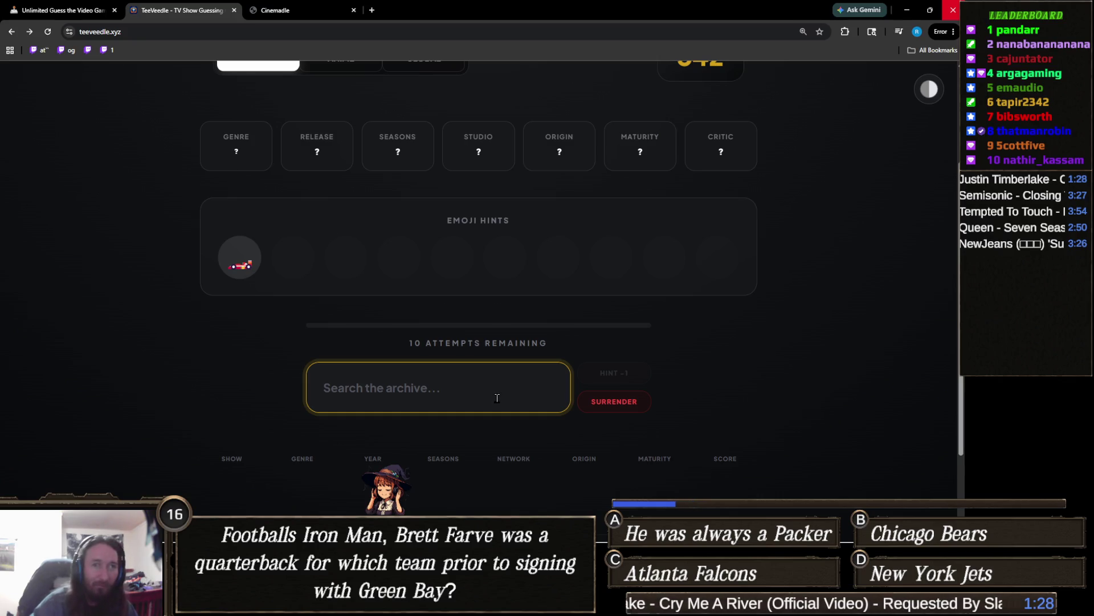
type("hot w")
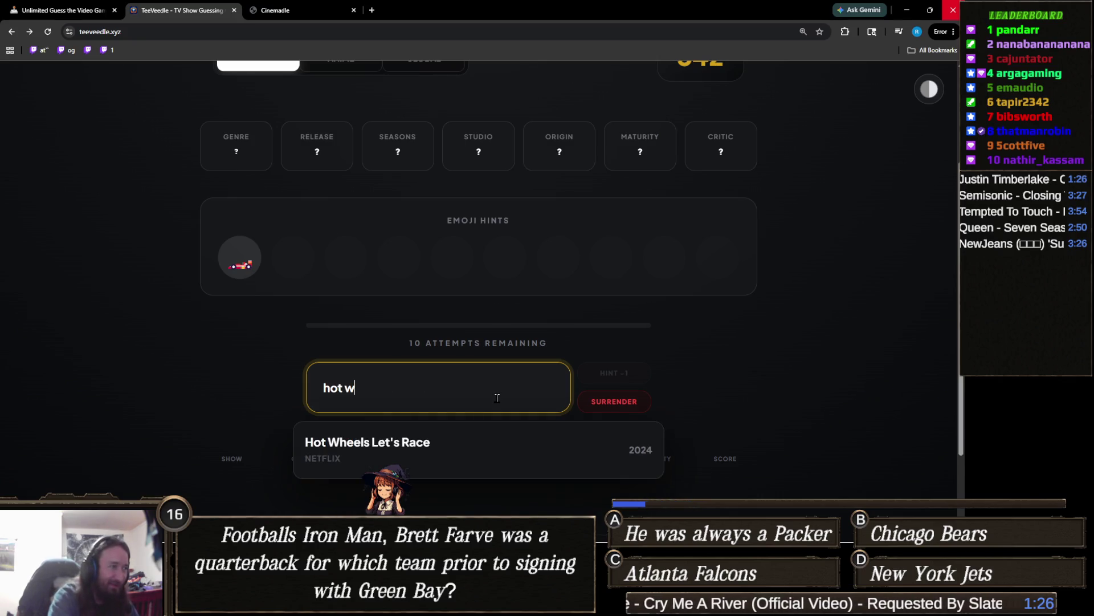
left_click(444, 440)
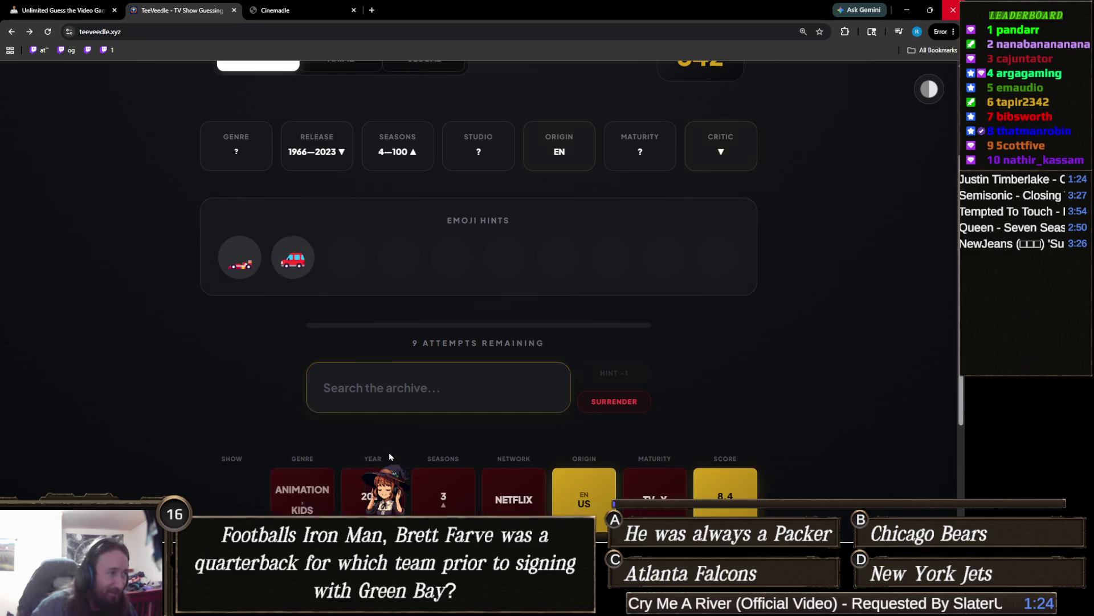
- Guess Cars on the Road
mouse_move(283, 265)
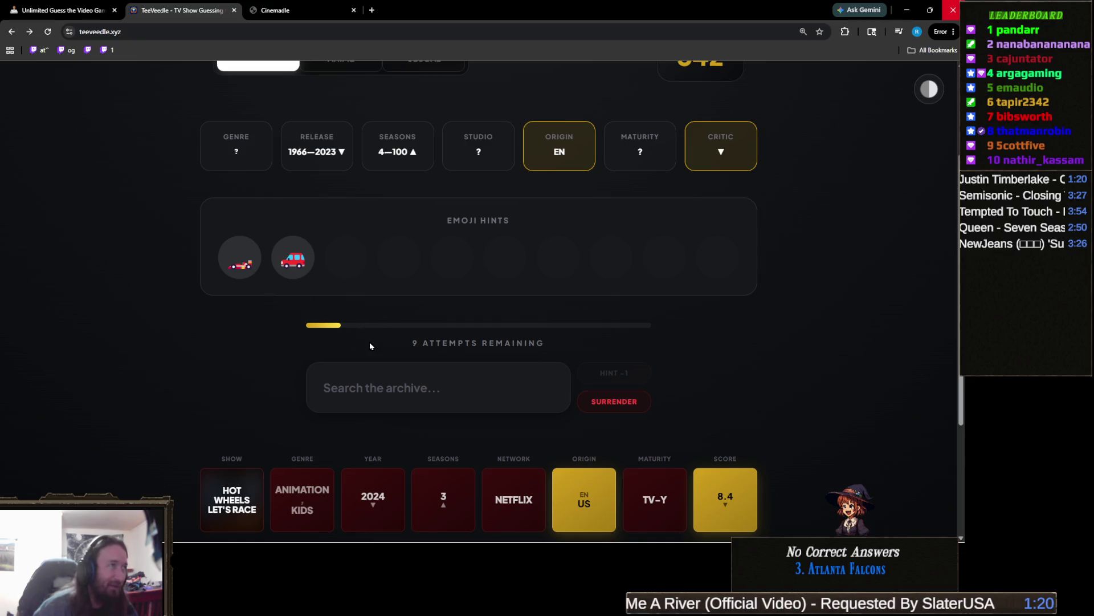
left_click(426, 380)
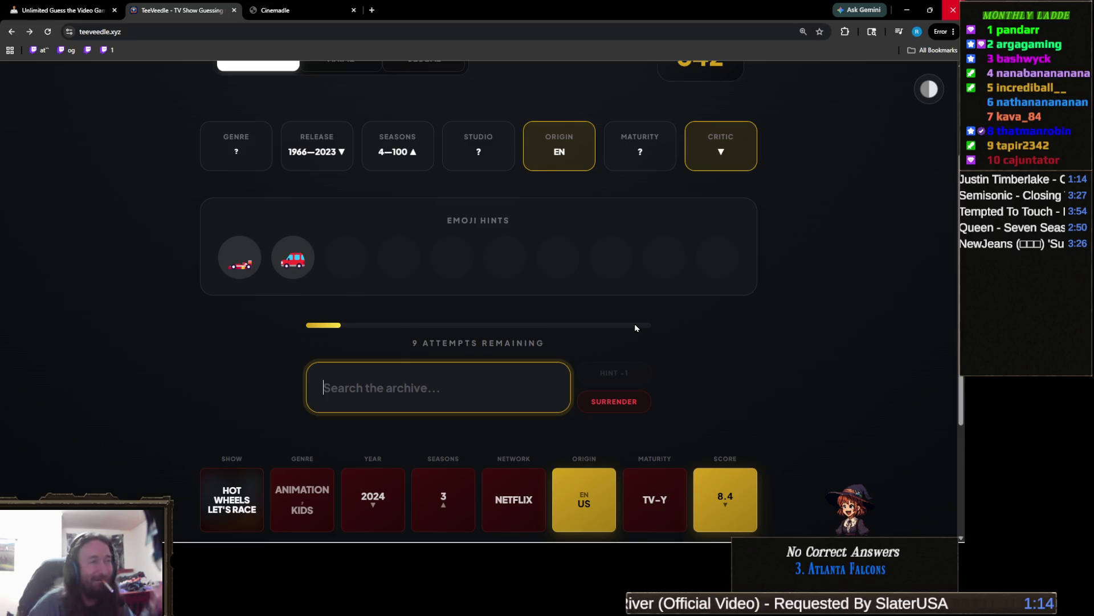
type("cars")
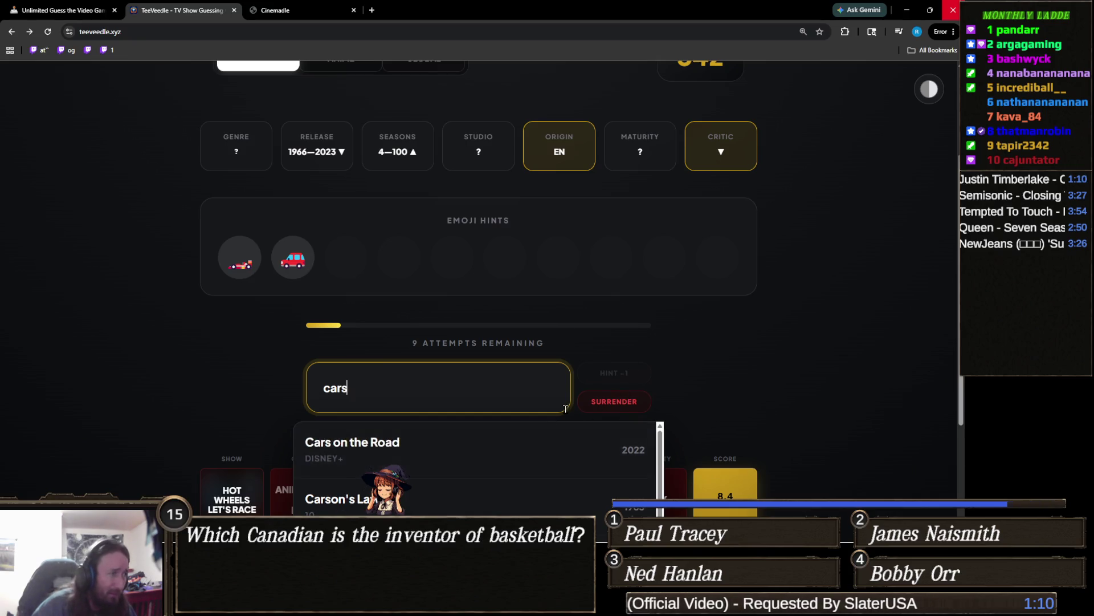
left_click(478, 447)
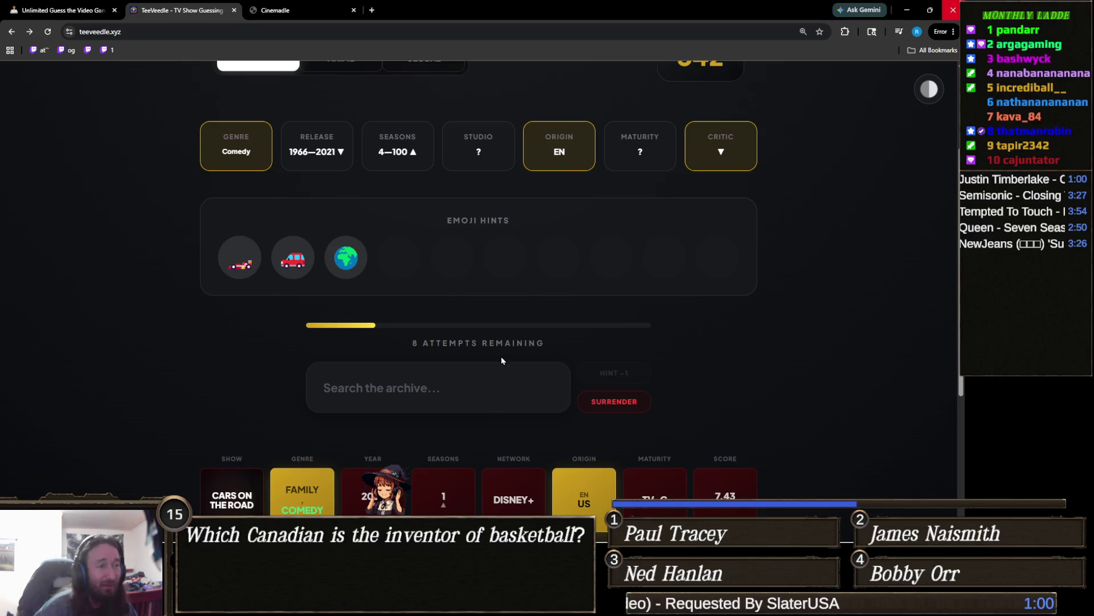
- Guess Top Gear, narrowing the answer to a British comedy with 7 attempts left
scroll(500, 352, "down", 3)
scroll(499, 346, "up", 4)
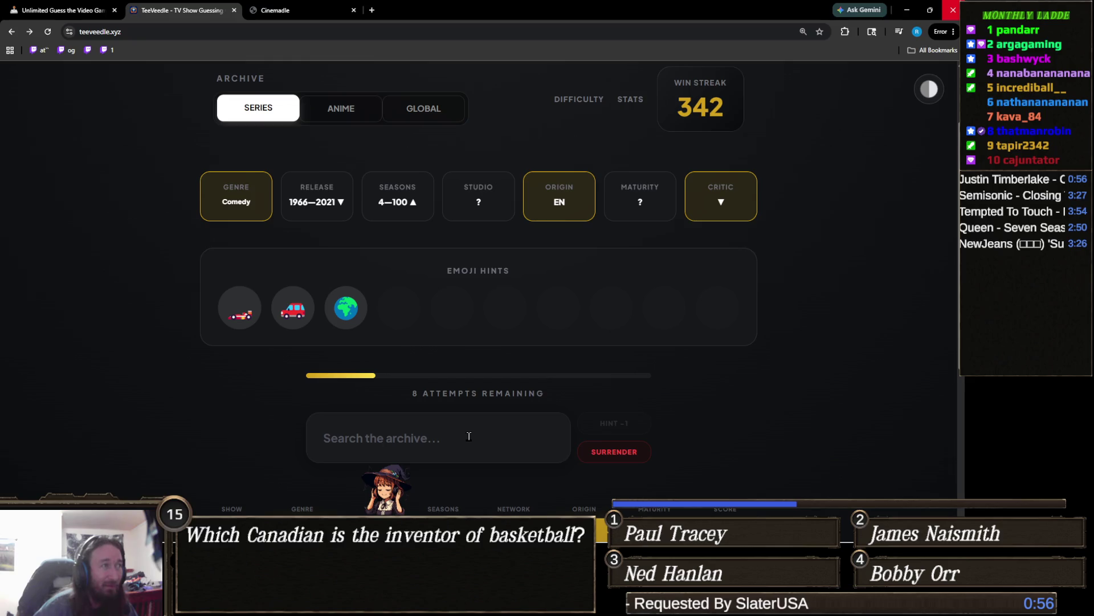
left_click(465, 436)
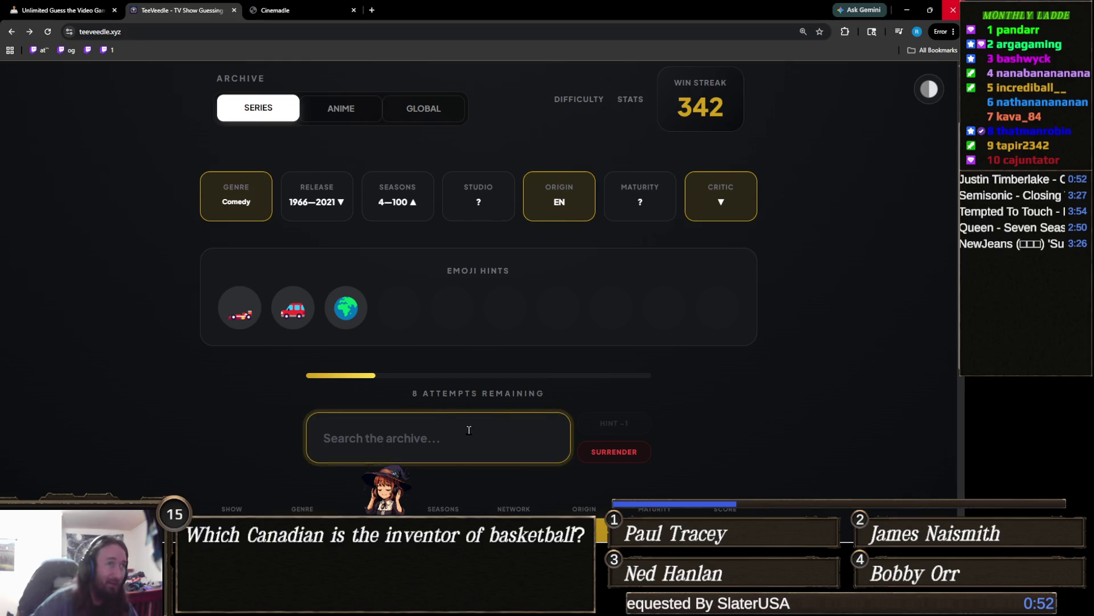
type("top gea")
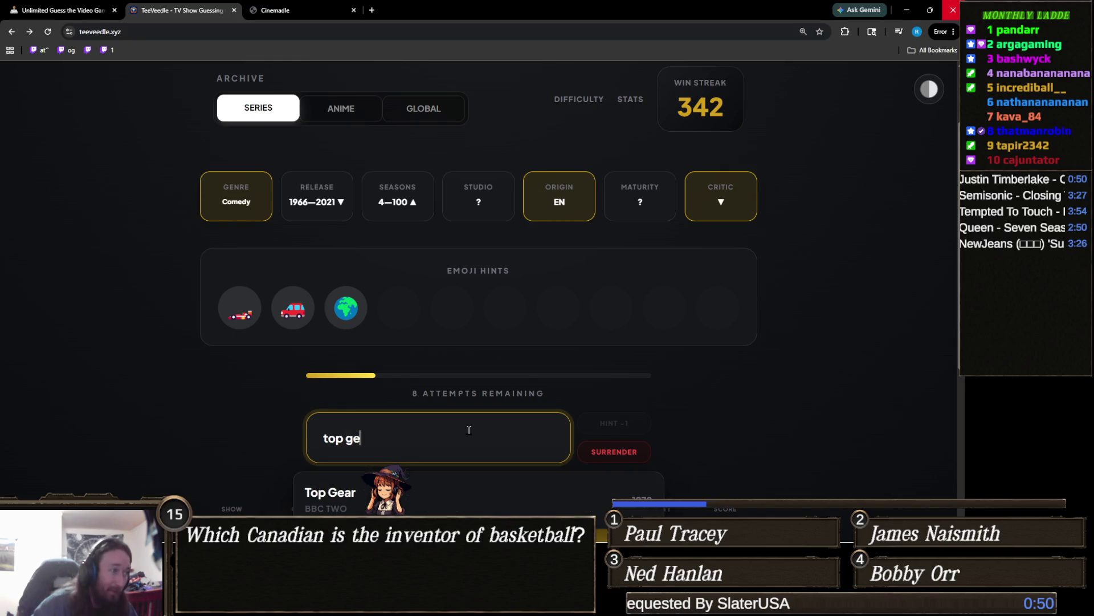
scroll(482, 365, "down", 2)
left_click(391, 396)
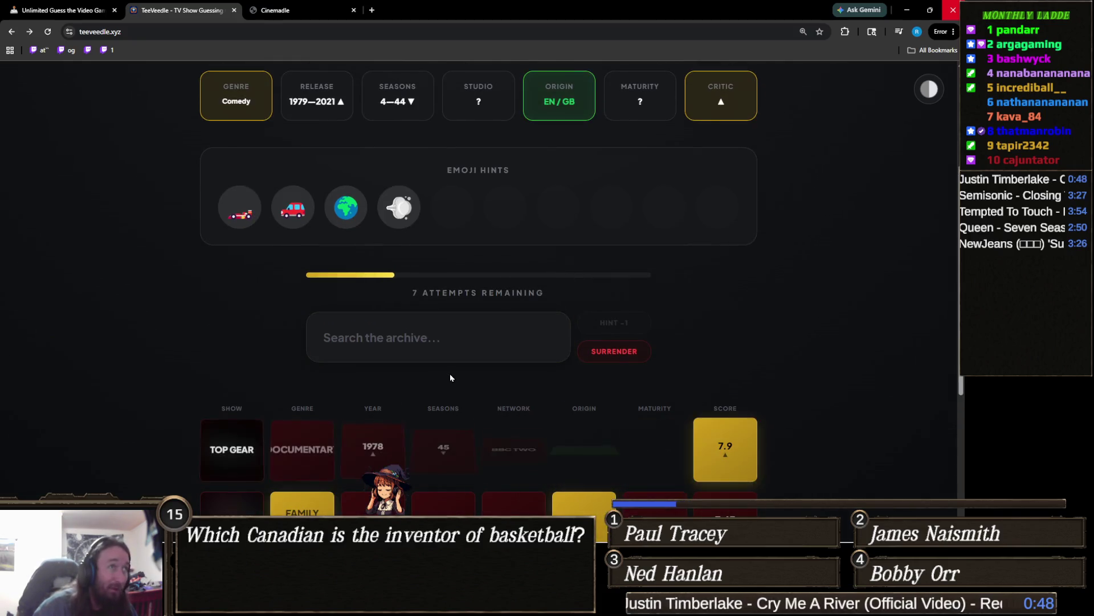
scroll(450, 373, "up", 1)
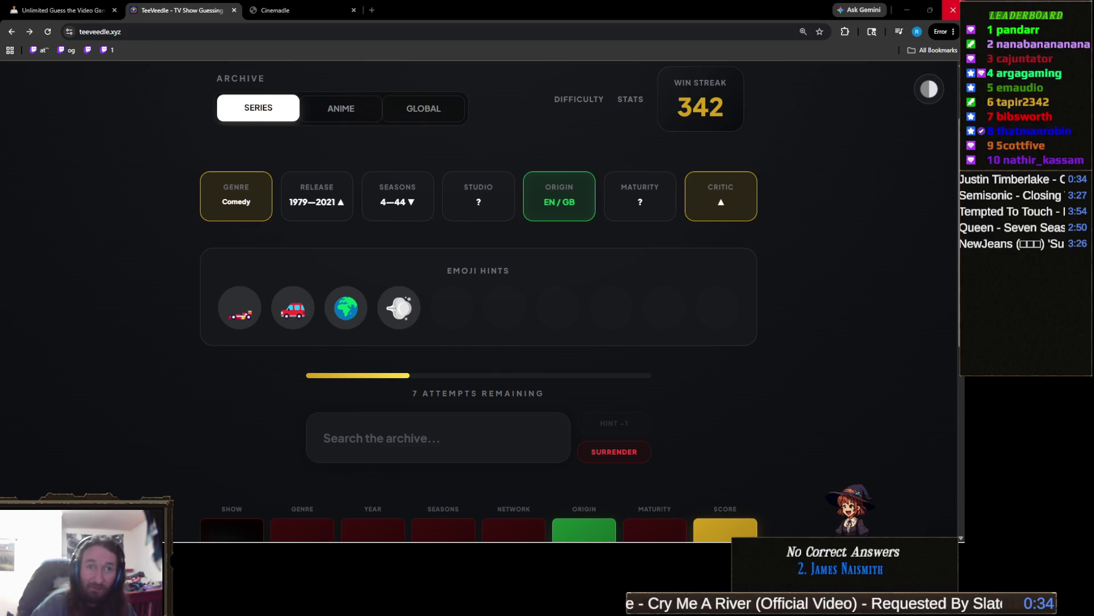
scroll(728, 381, "up", 2)
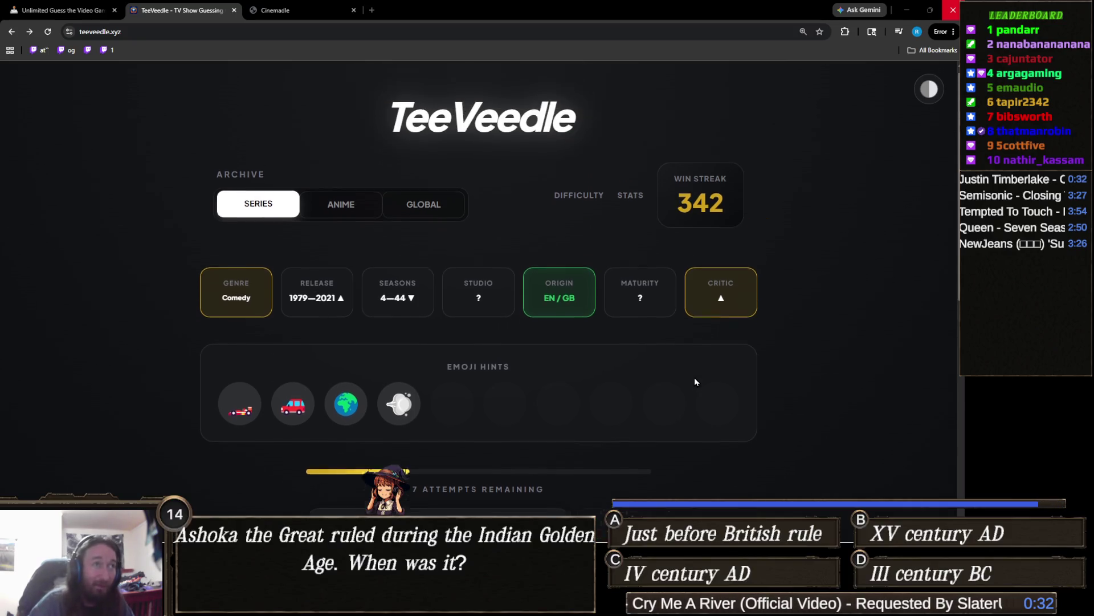
scroll(636, 368, "down", 3)
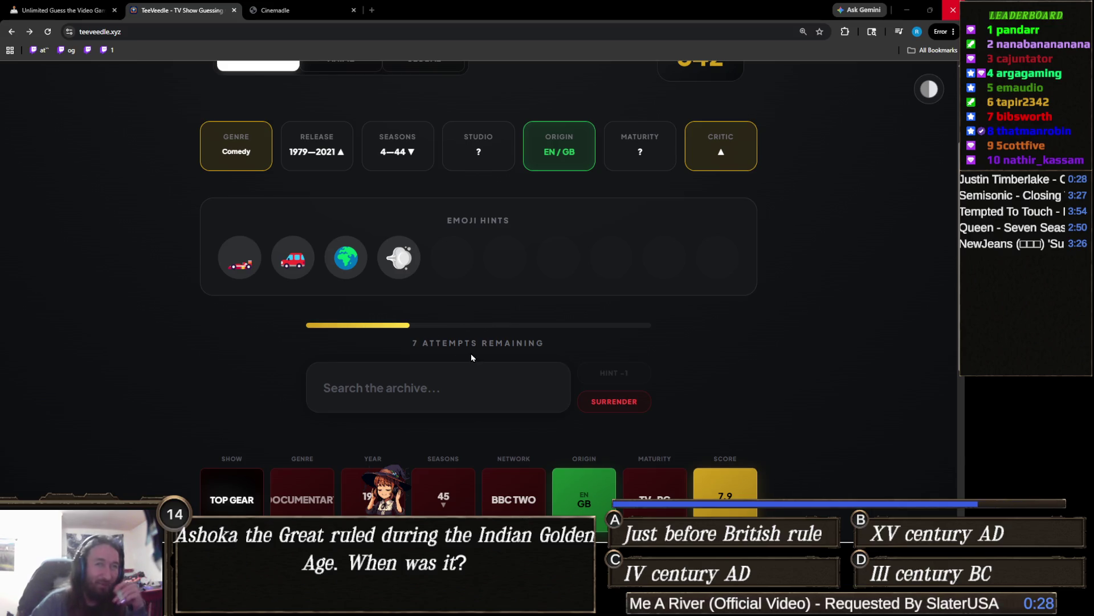
scroll(449, 376, "up", 1)
scroll(449, 377, "down", 1)
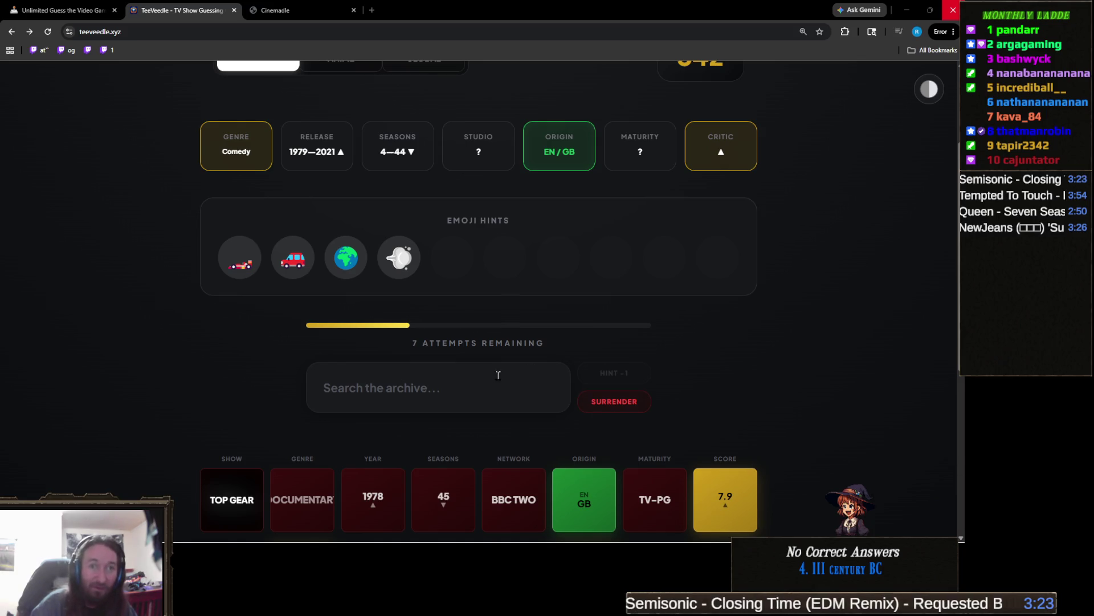
left_click(369, 374)
type("tra")
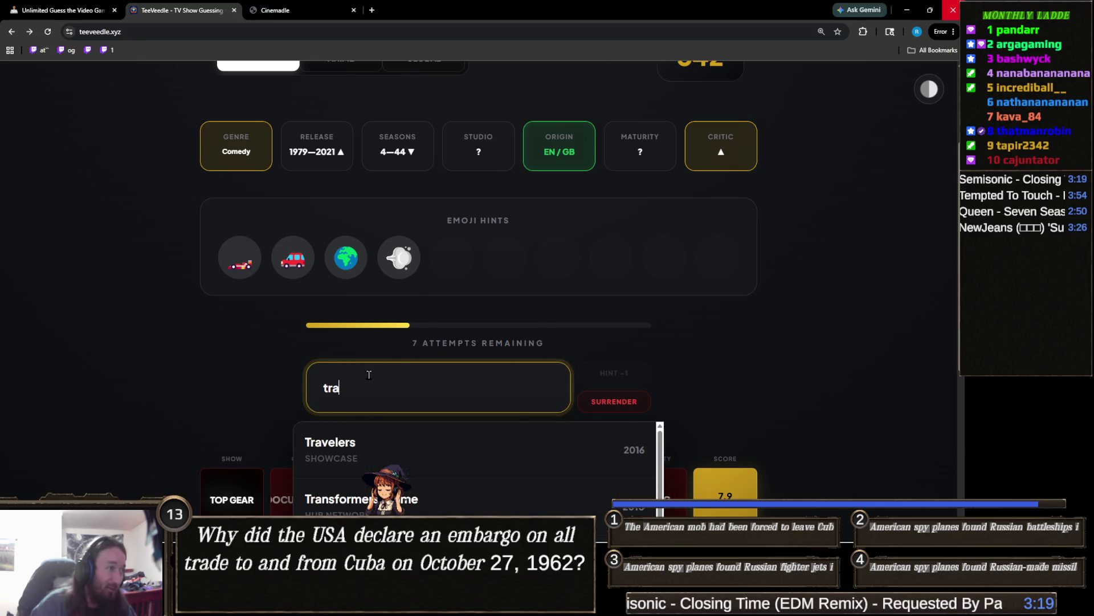
type("nsf")
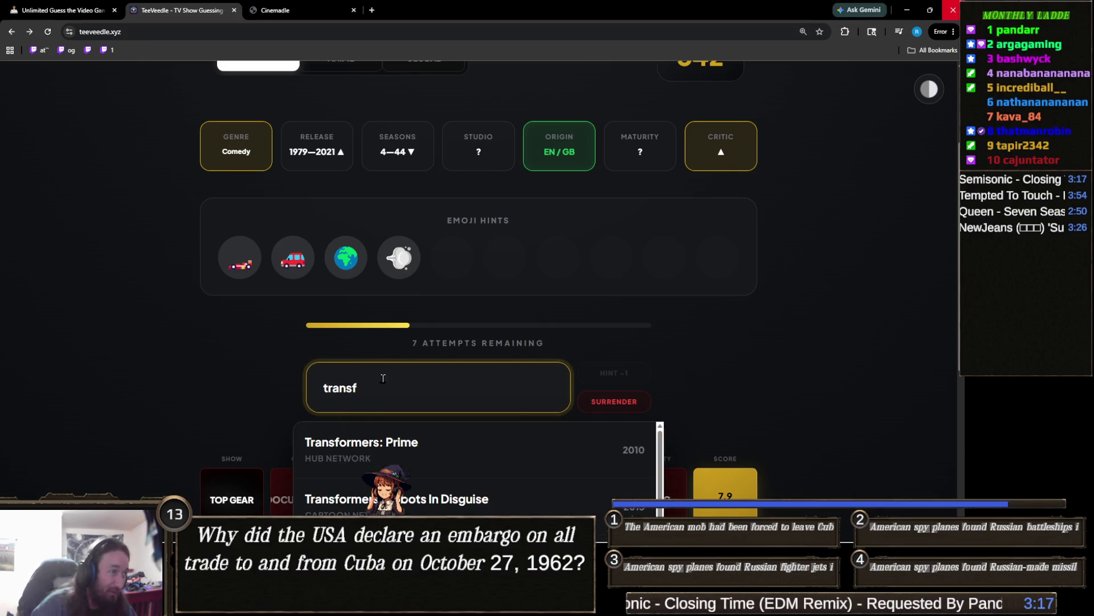
- Guess Transformers: Prime and reveal the car-enthusiasts description hint, leaving 5 attempts
left_click(374, 453)
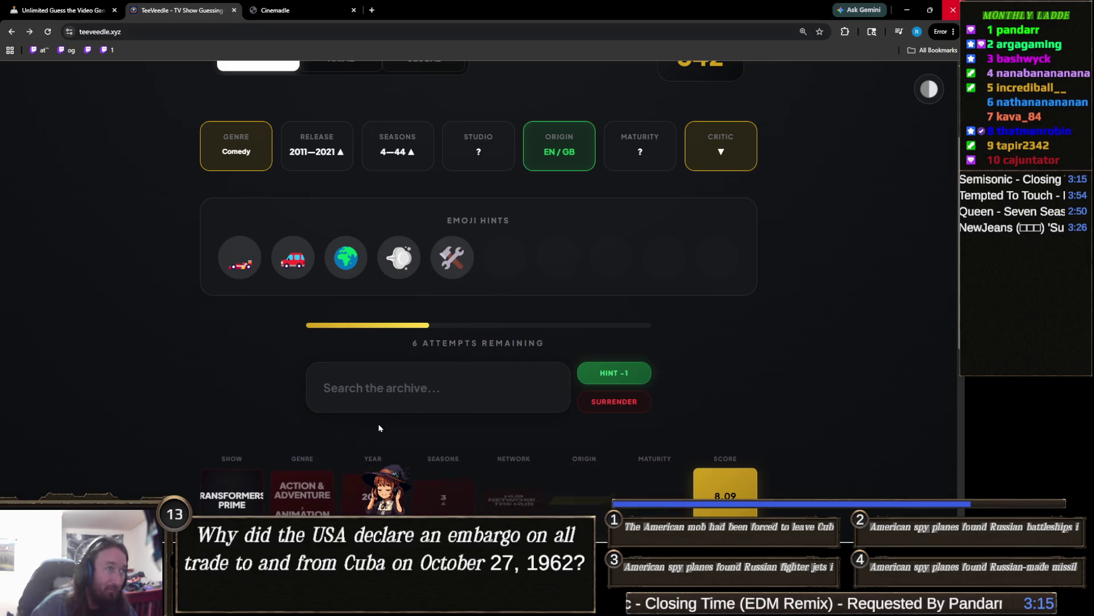
left_click(615, 373)
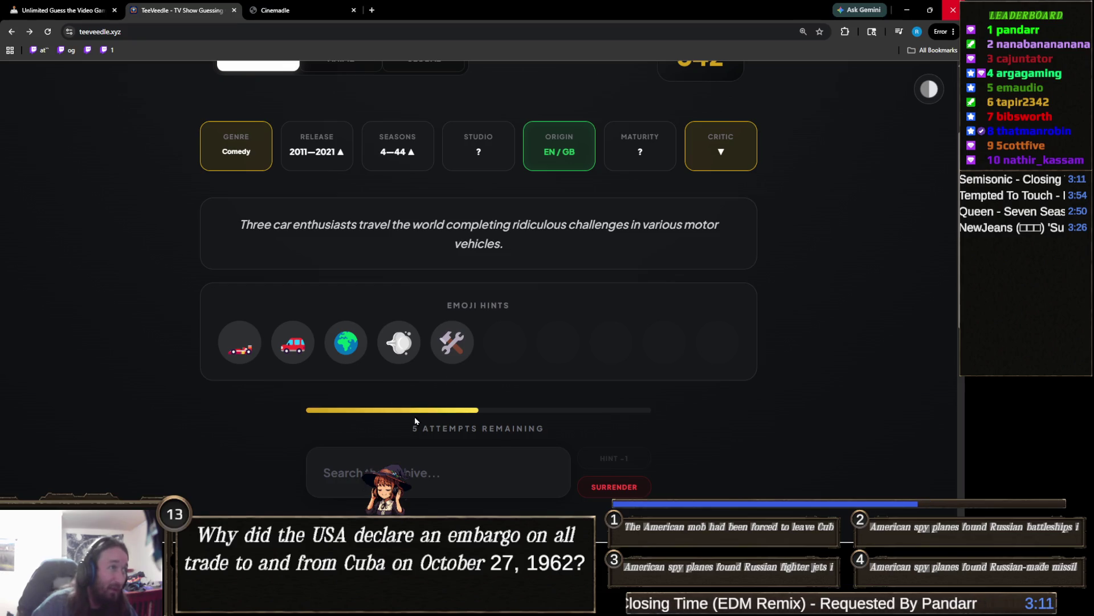
left_click(426, 460)
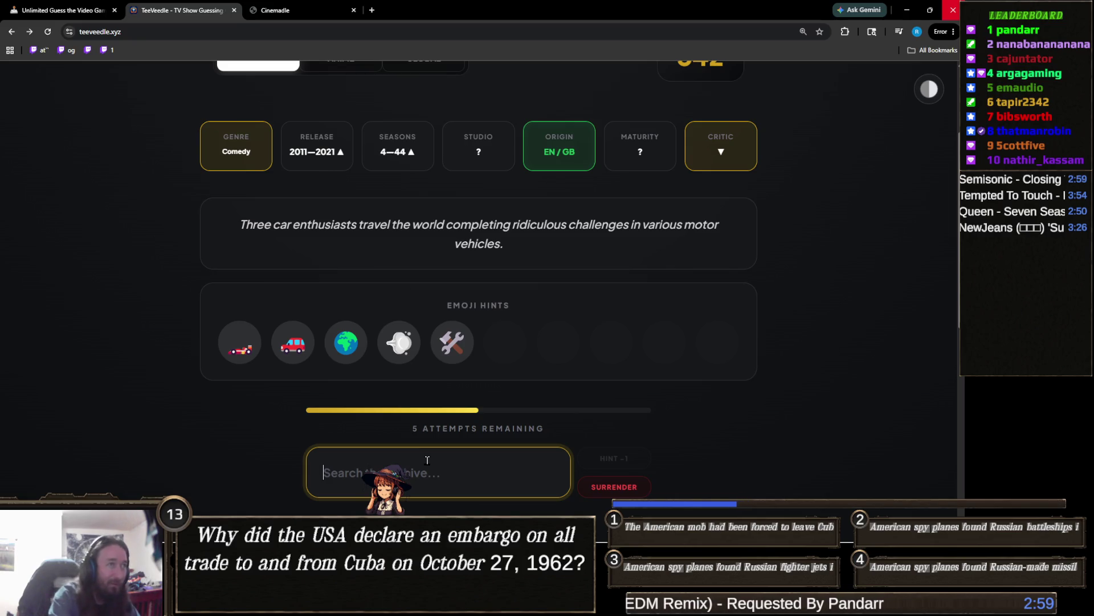
scroll(381, 435, "down", 3)
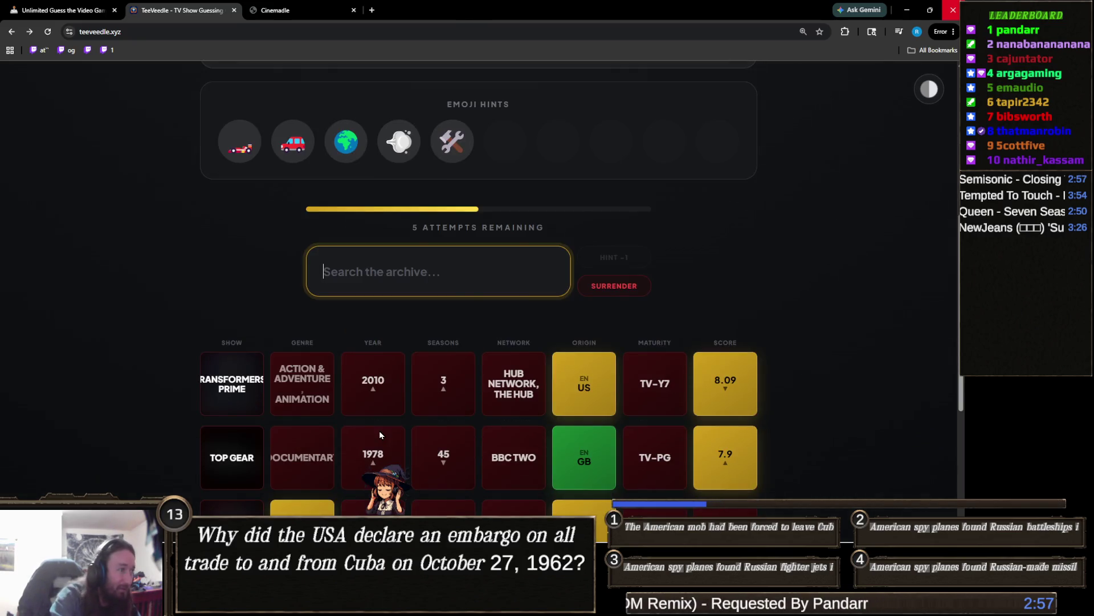
- Replace the leftover 'top g' search text and solve the puzzle as The Grand Tour, streak 343
type("top g")
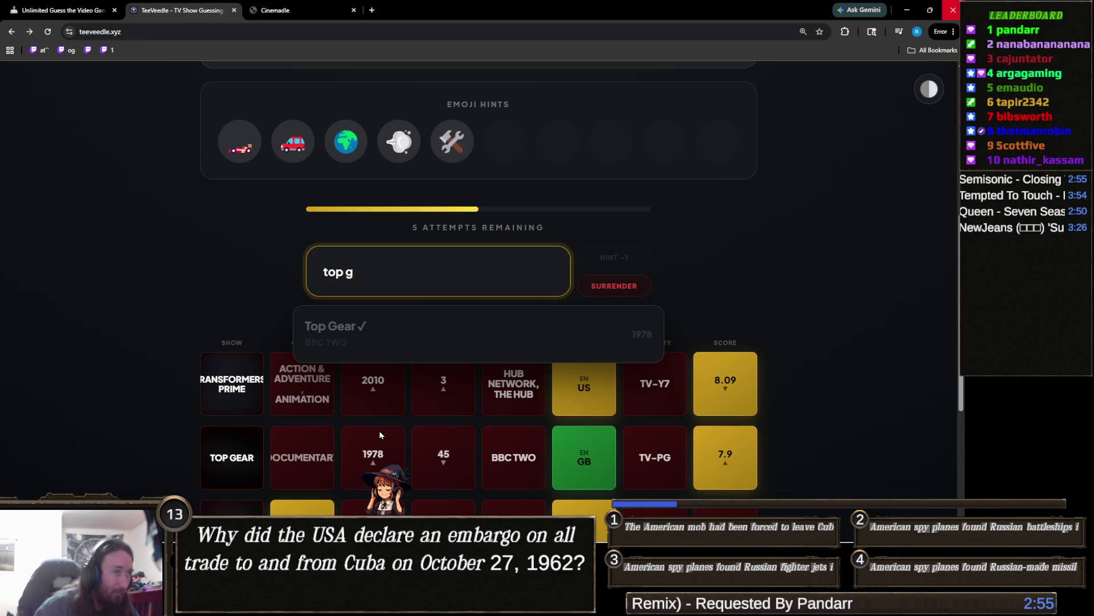
triple_click(466, 283)
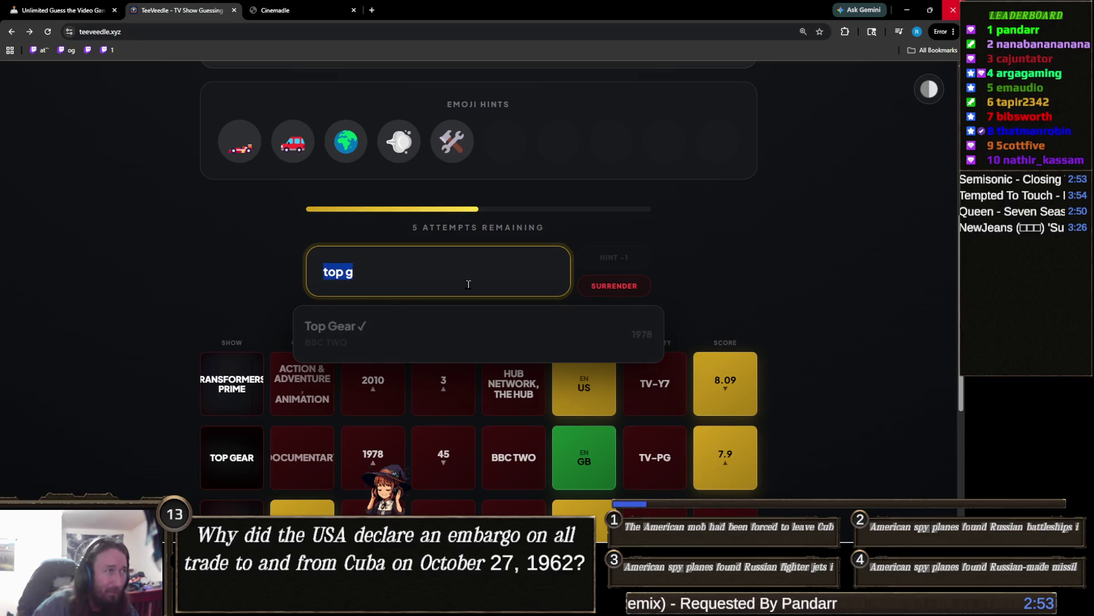
key("BackSpace")
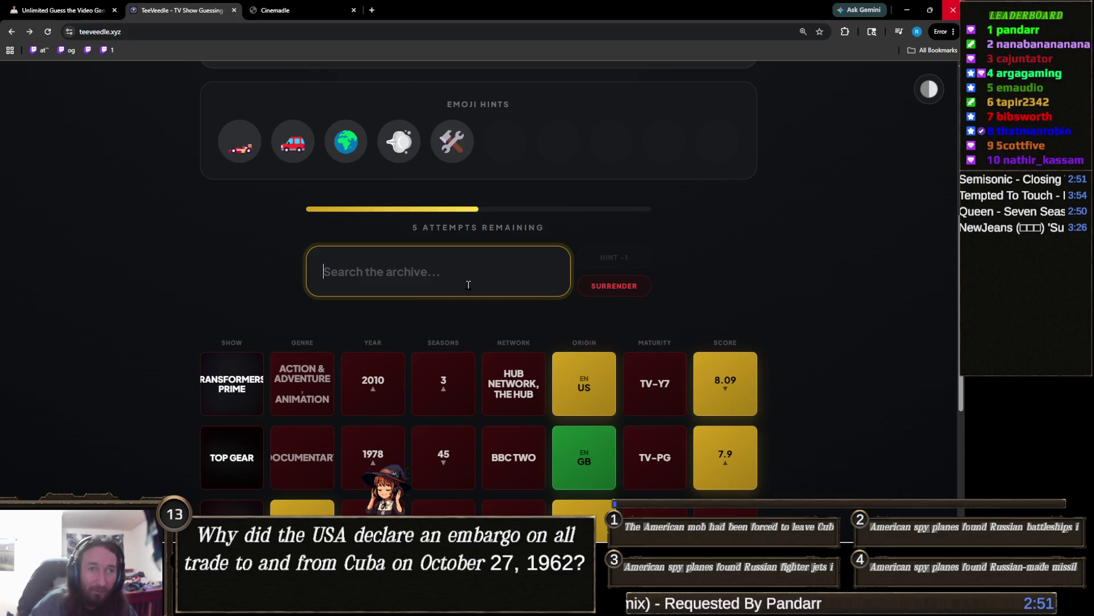
scroll(468, 285, "up", 2)
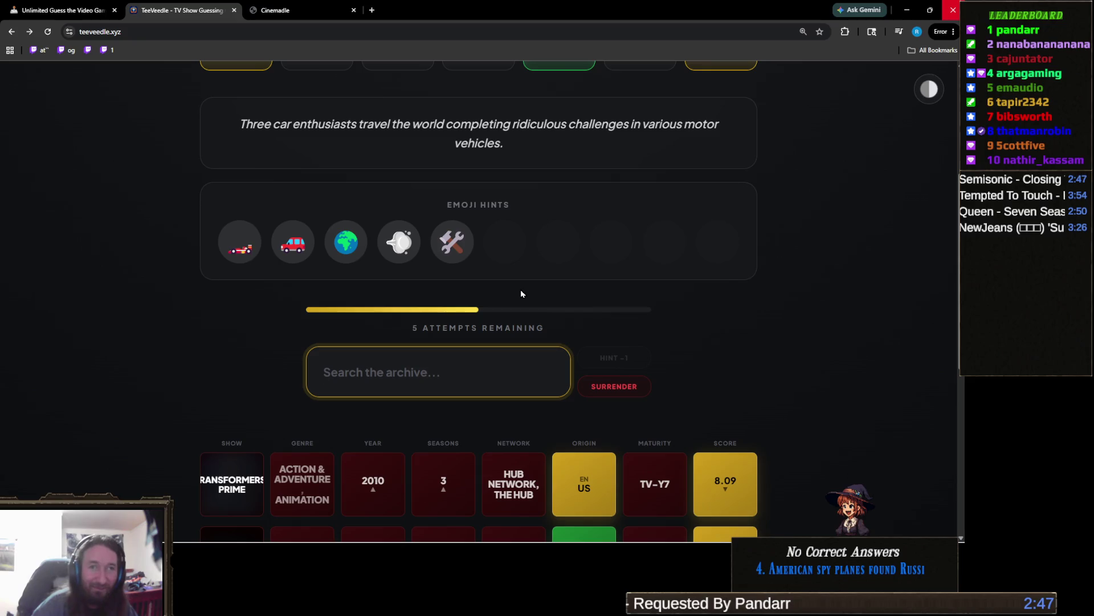
scroll(535, 317, "up", 1)
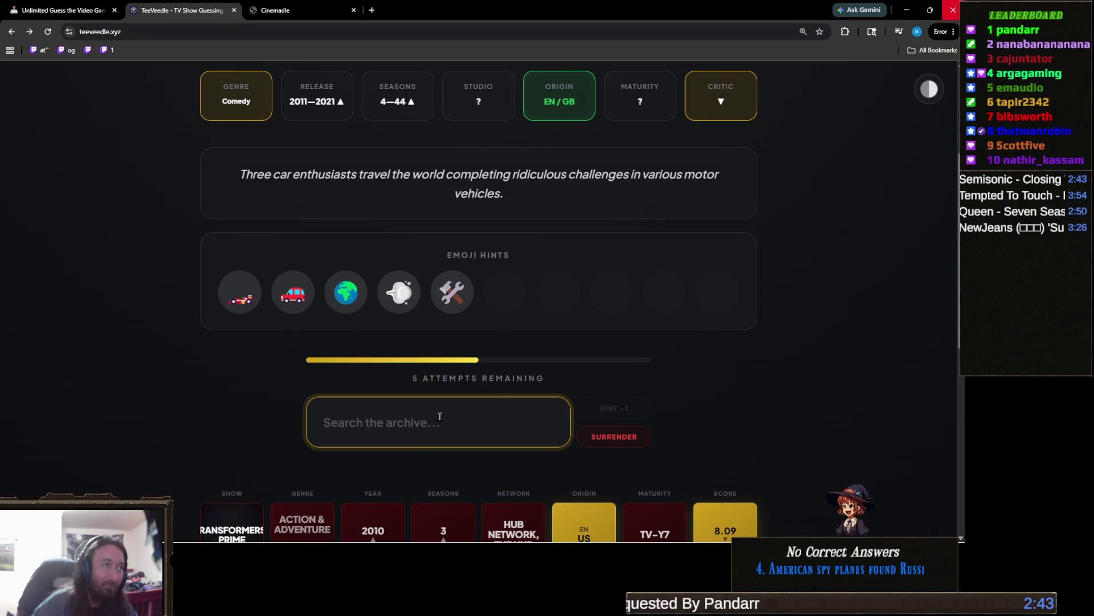
type("top")
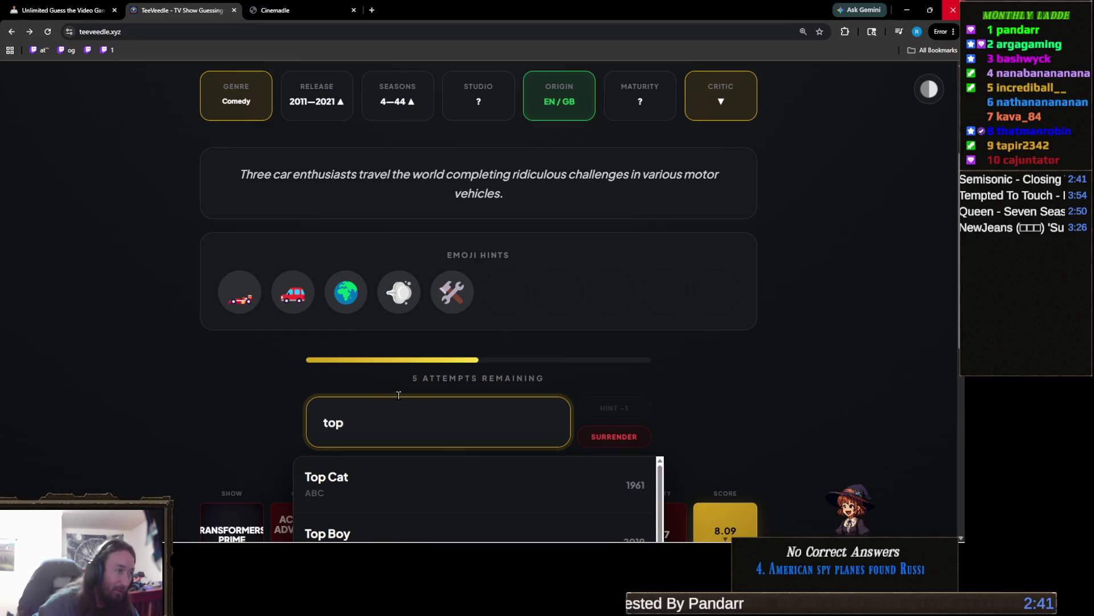
scroll(439, 417, "down", 5)
scroll(429, 345, "down", 5)
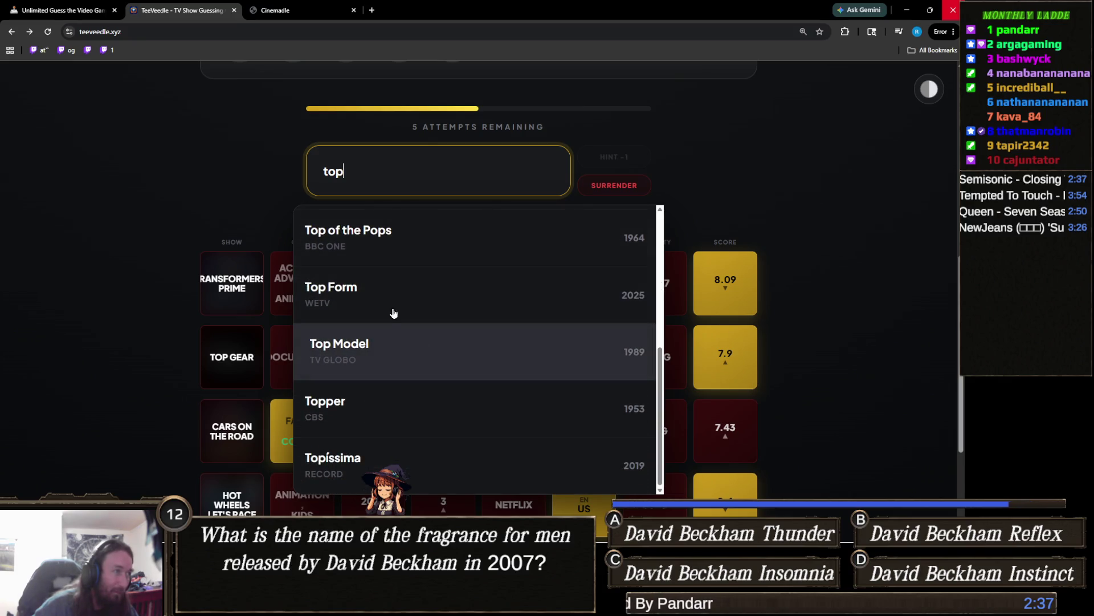
double_click(359, 179)
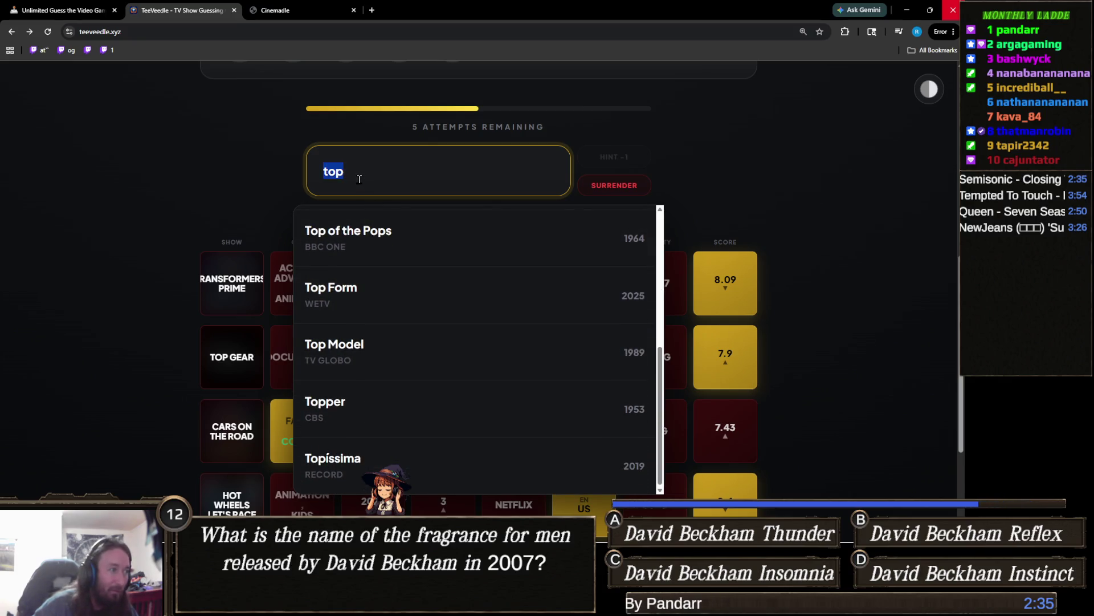
type("grand to")
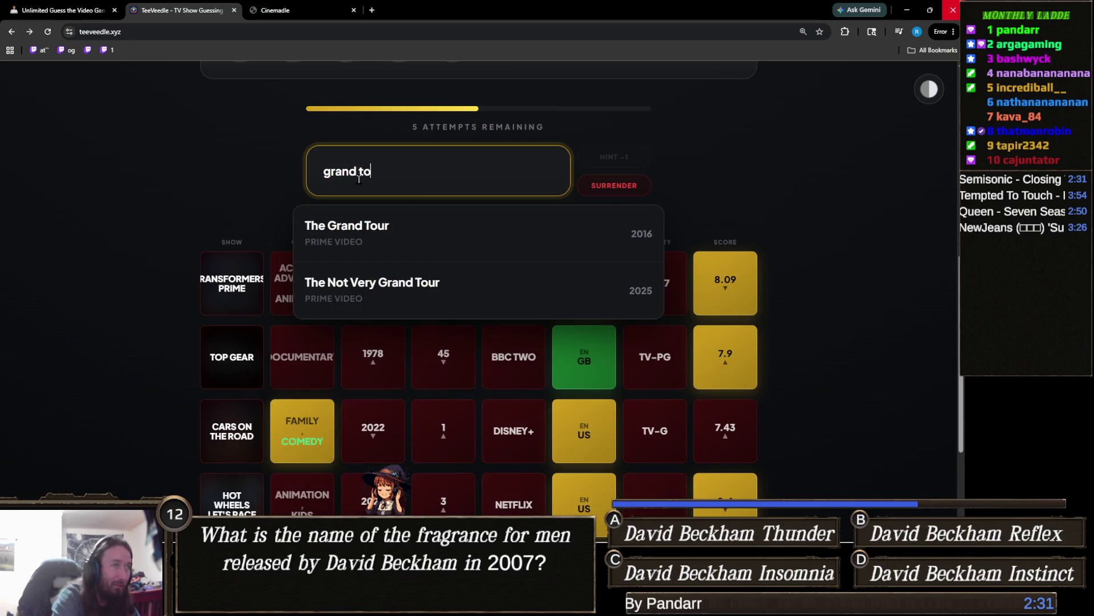
left_click(361, 228)
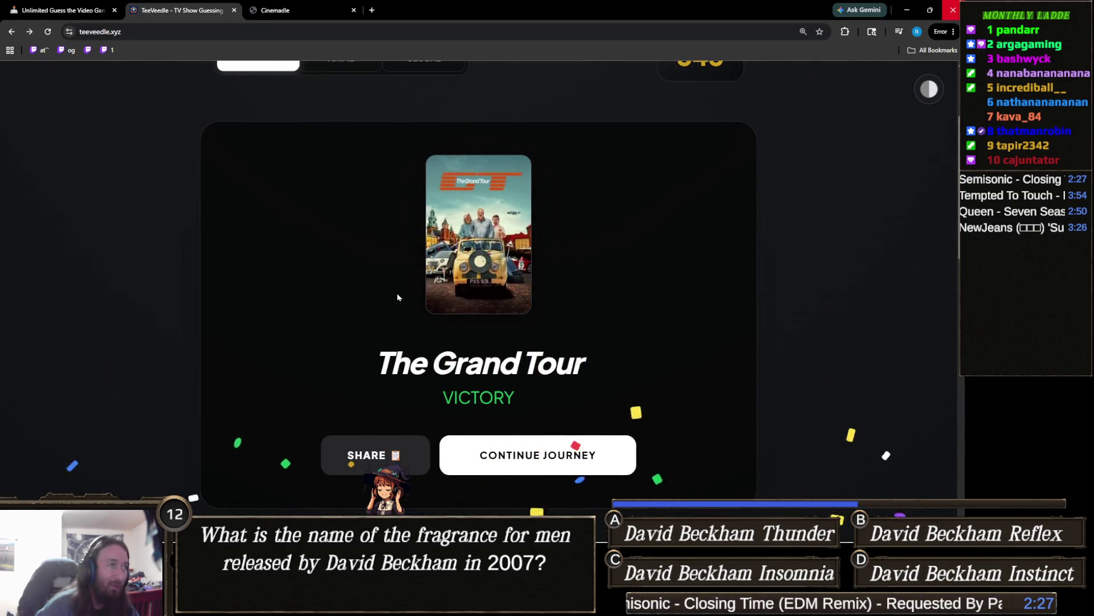
- Continue to a fresh show puzzle with 10 attempts and ready a new guess
scroll(390, 276, "down", 3)
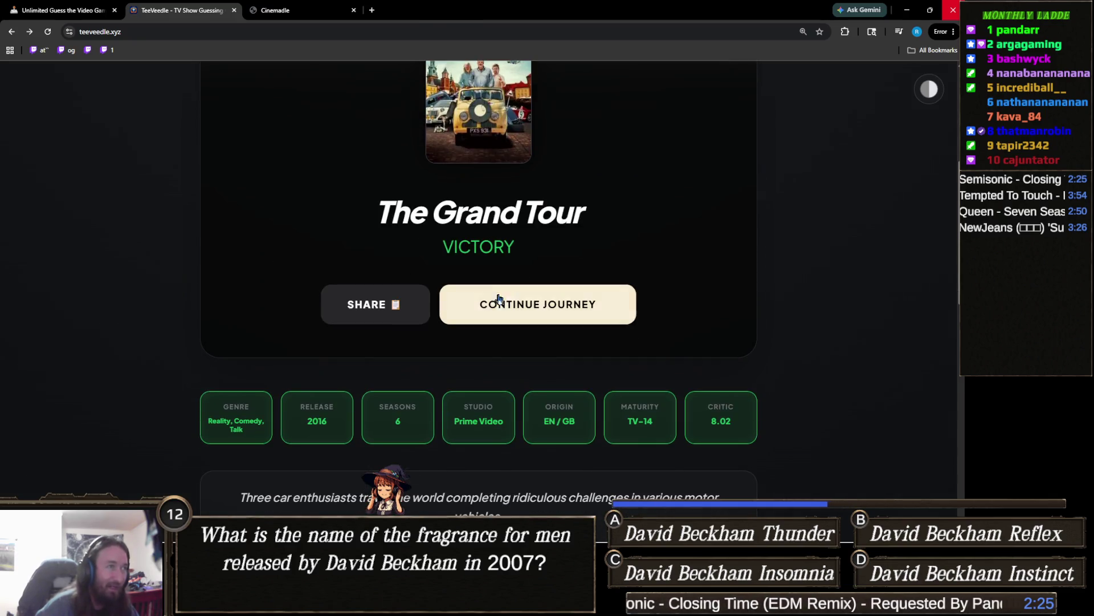
scroll(533, 306, "down", 2)
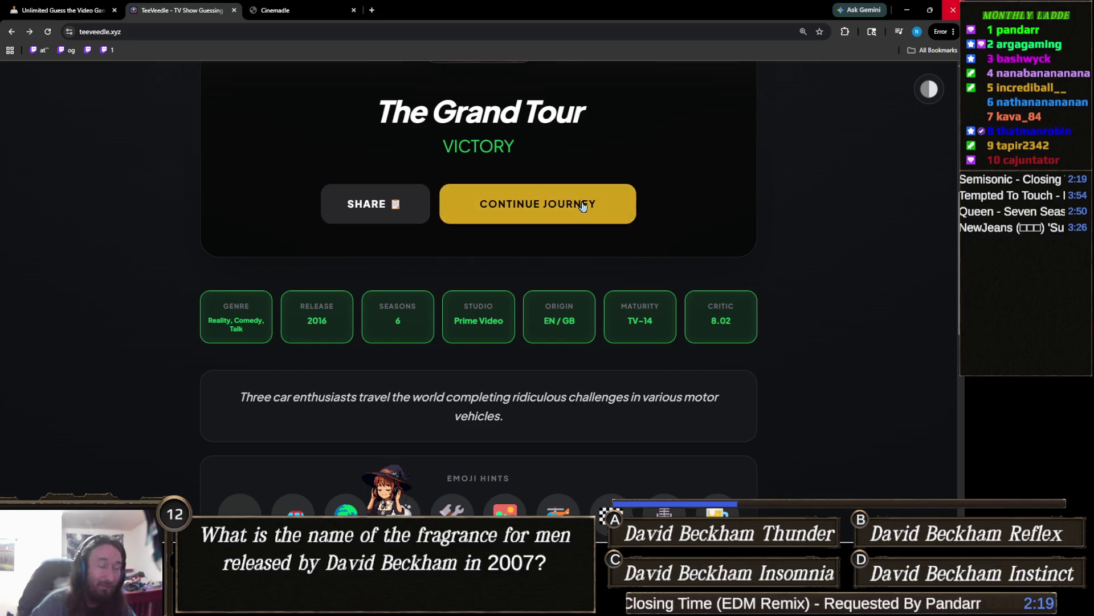
left_click(582, 196)
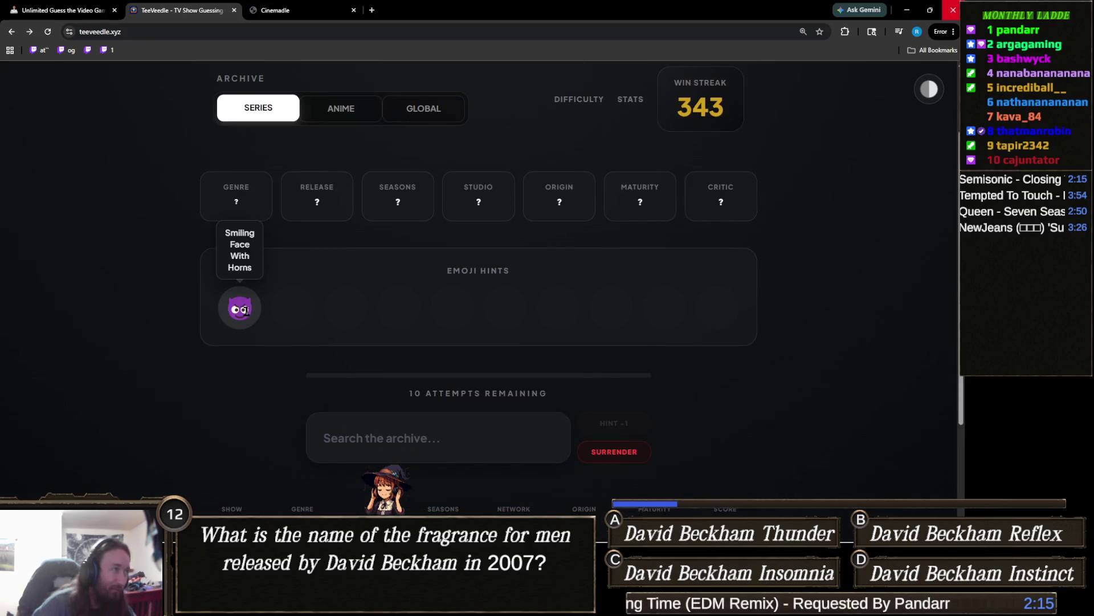
left_click(462, 431)
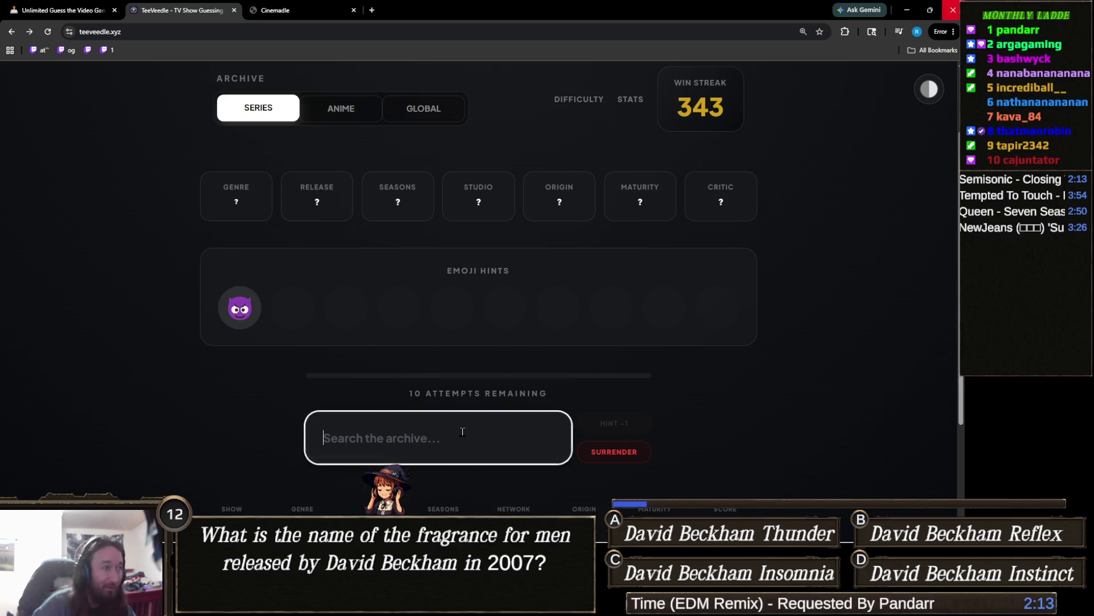
- Guess Lucifer, then Hotel Del Luna
type("lucif")
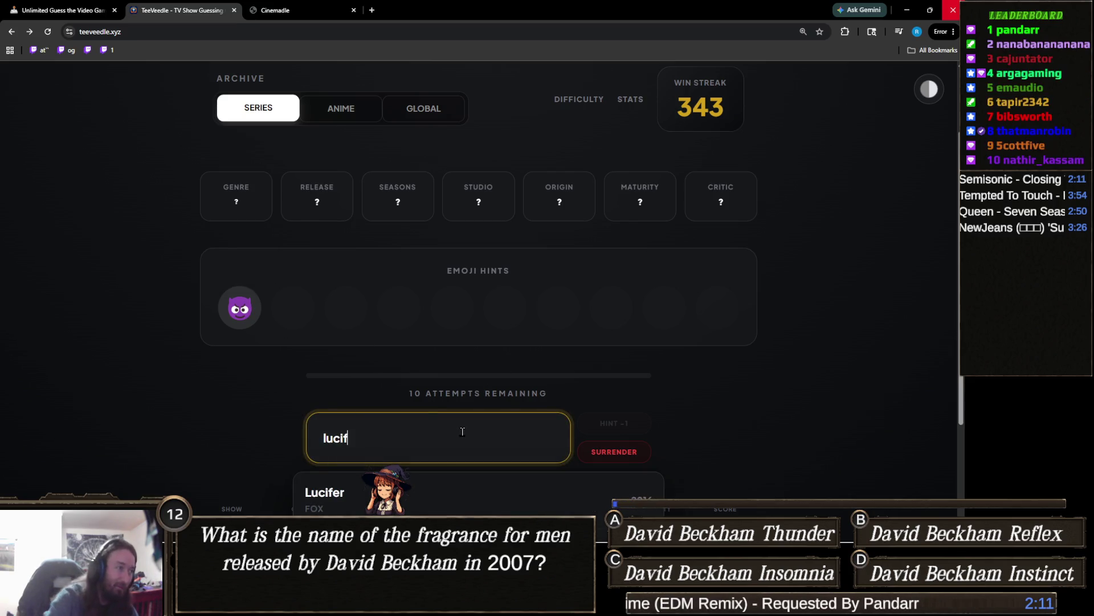
left_click(464, 480)
mouse_move(290, 312)
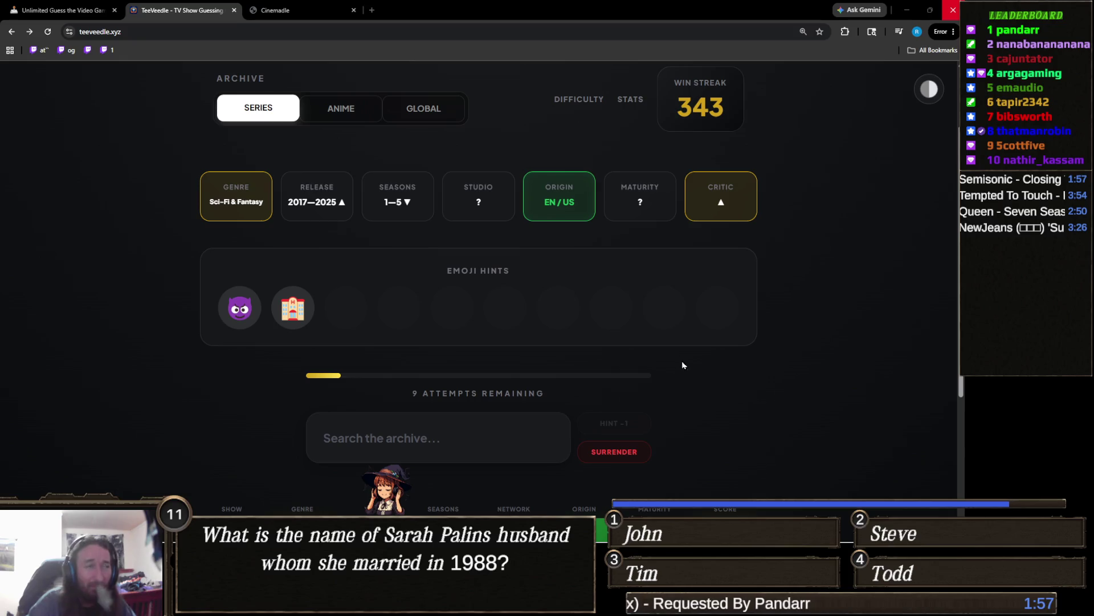
left_click(457, 433)
type("ho")
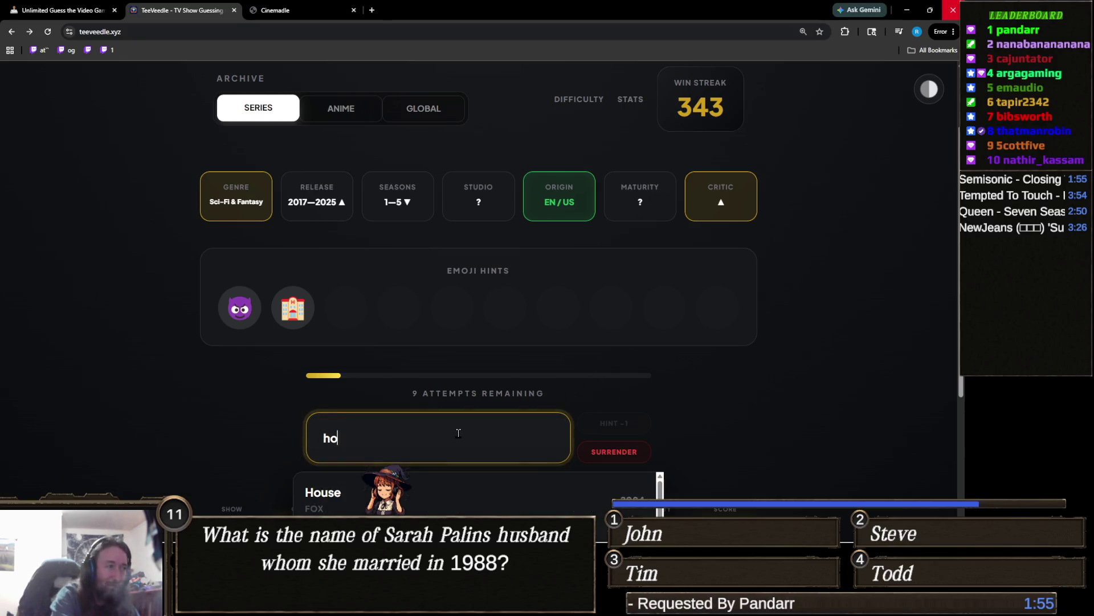
type("tel")
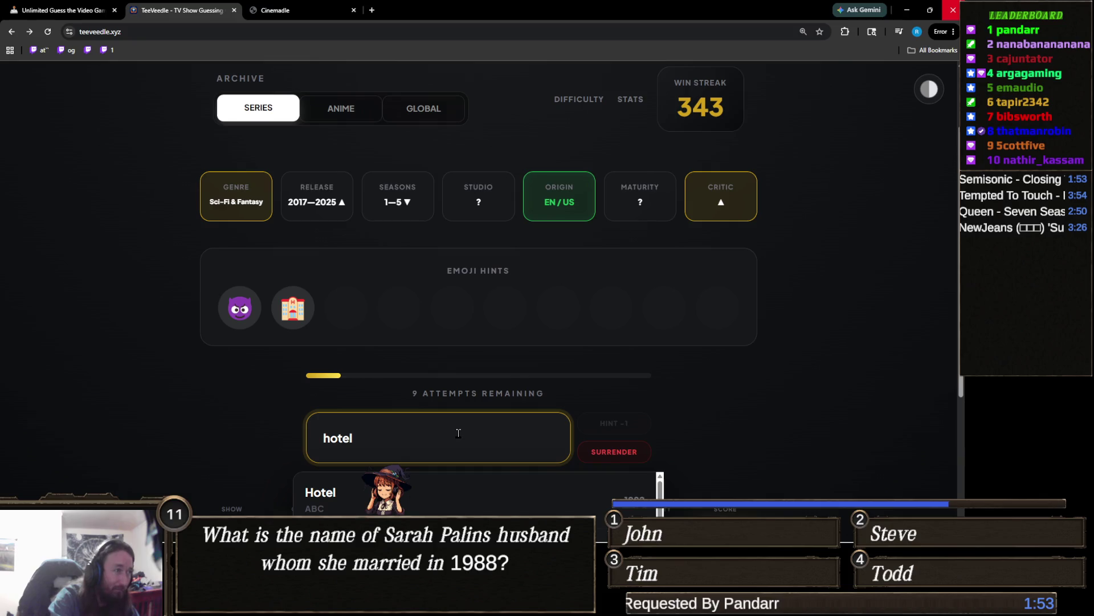
key("BackSpace")
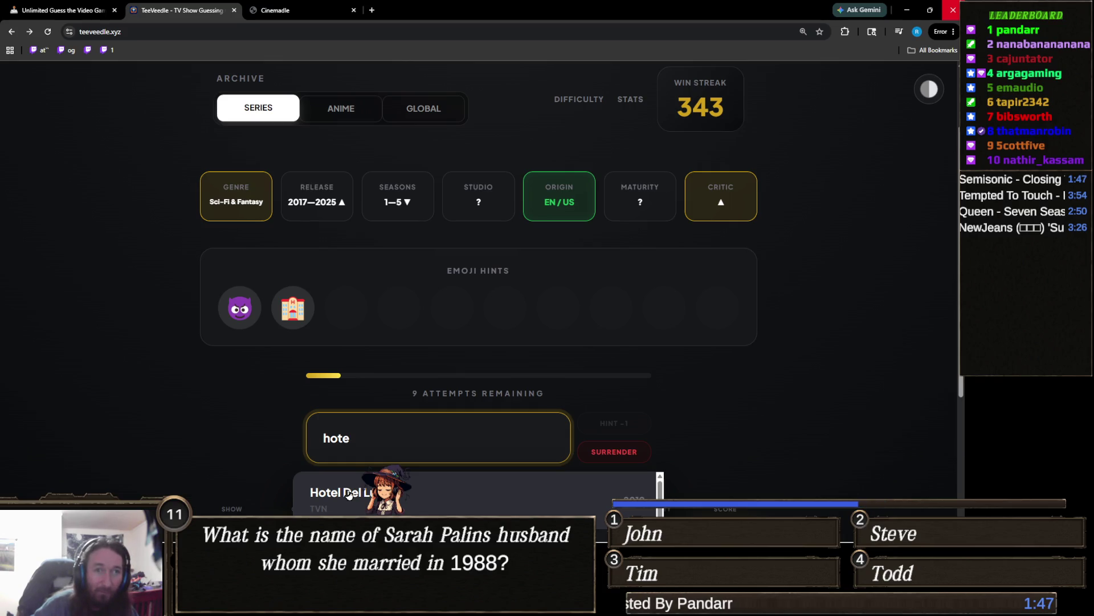
left_click(349, 493)
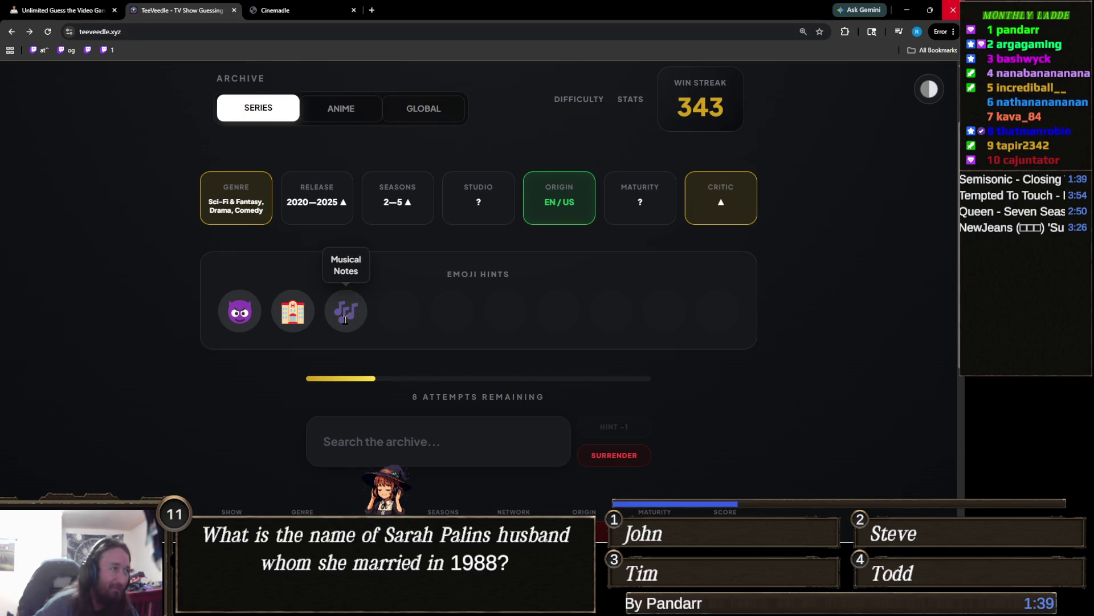
- Win the round with Hazbin Hotel, raising the win streak to 344
left_click(451, 443)
type("hz")
key("ctrl+a")
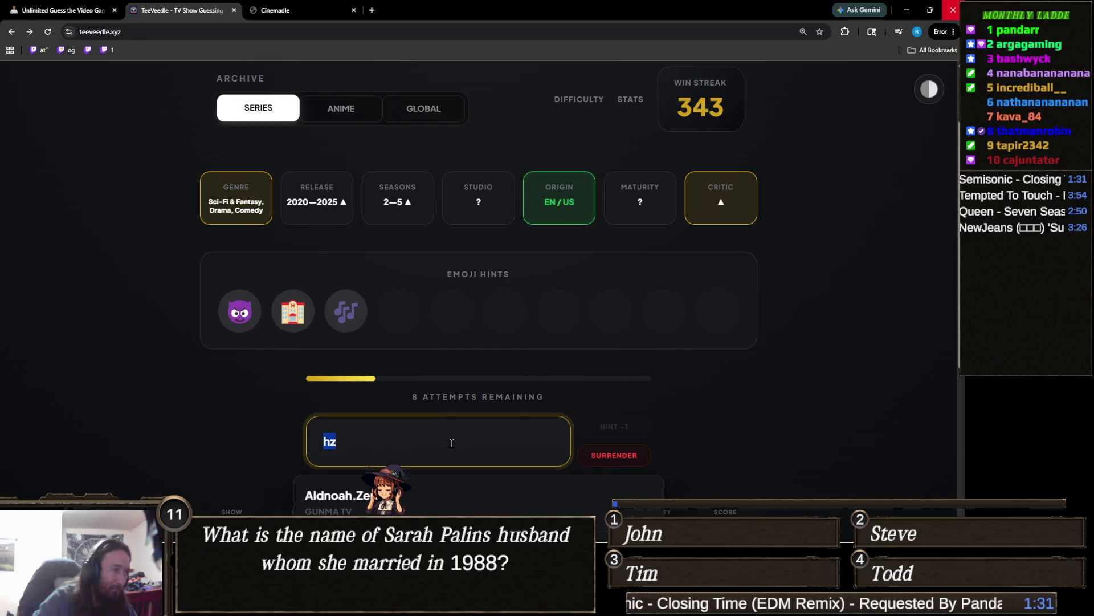
type("hazb")
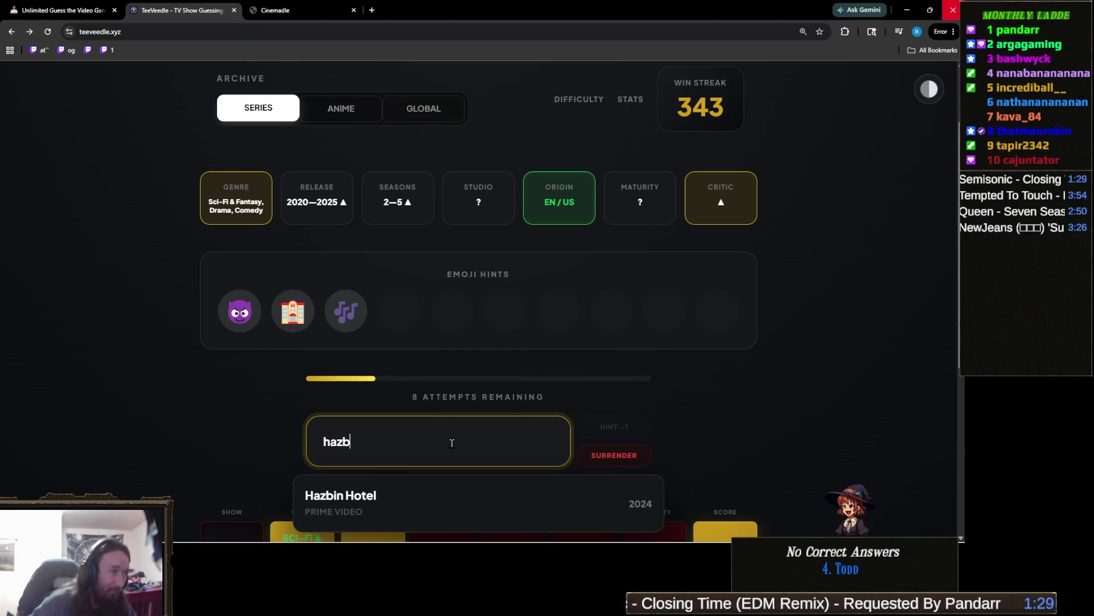
left_click(382, 508)
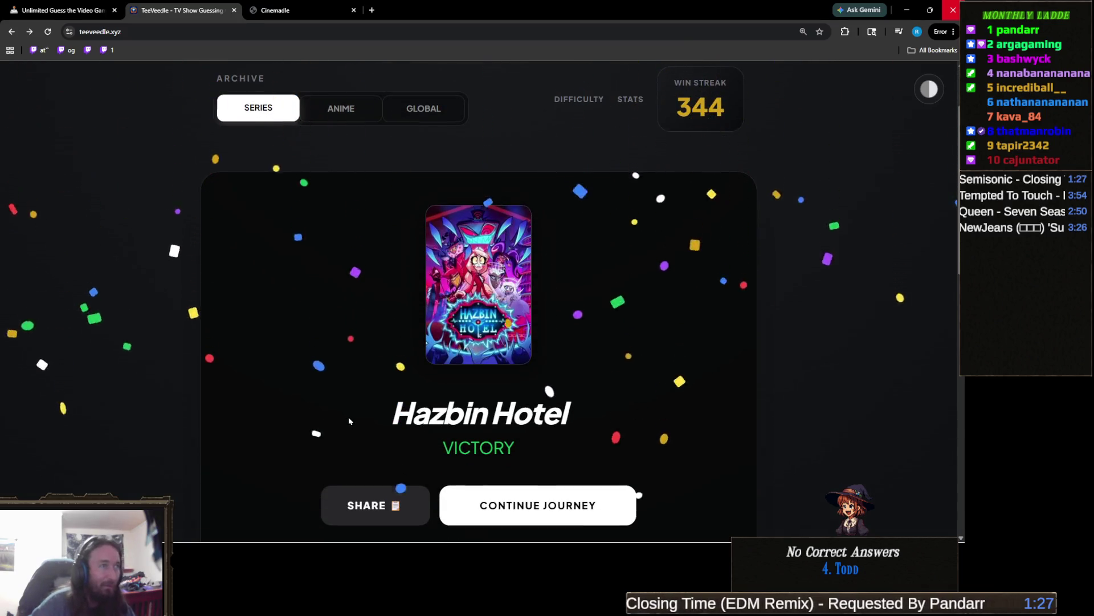